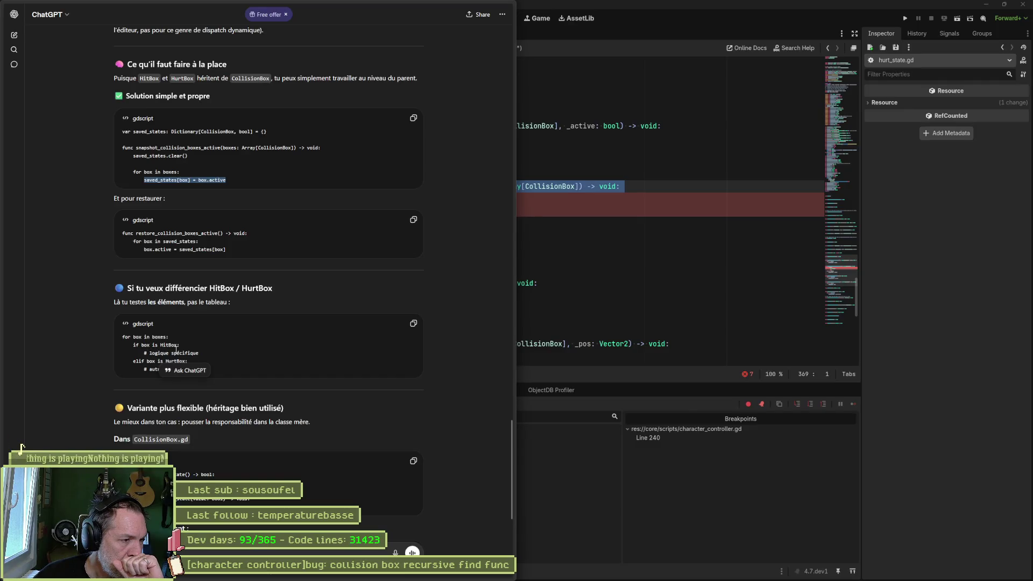
Delete the match block and add an 'if cb is HitBox:' check inside the loop.
left_click(192, 353)
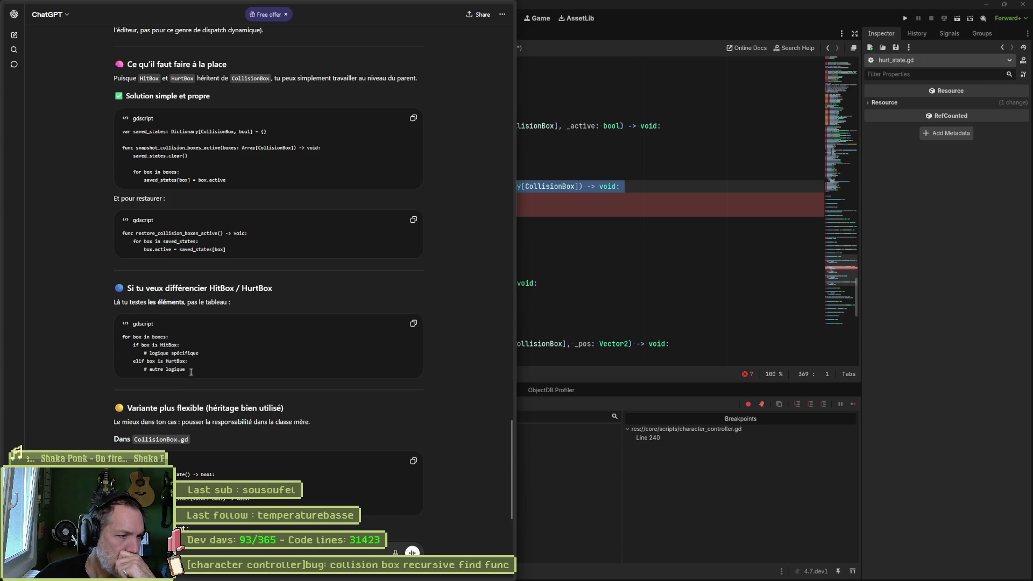
key("alt+Tab")
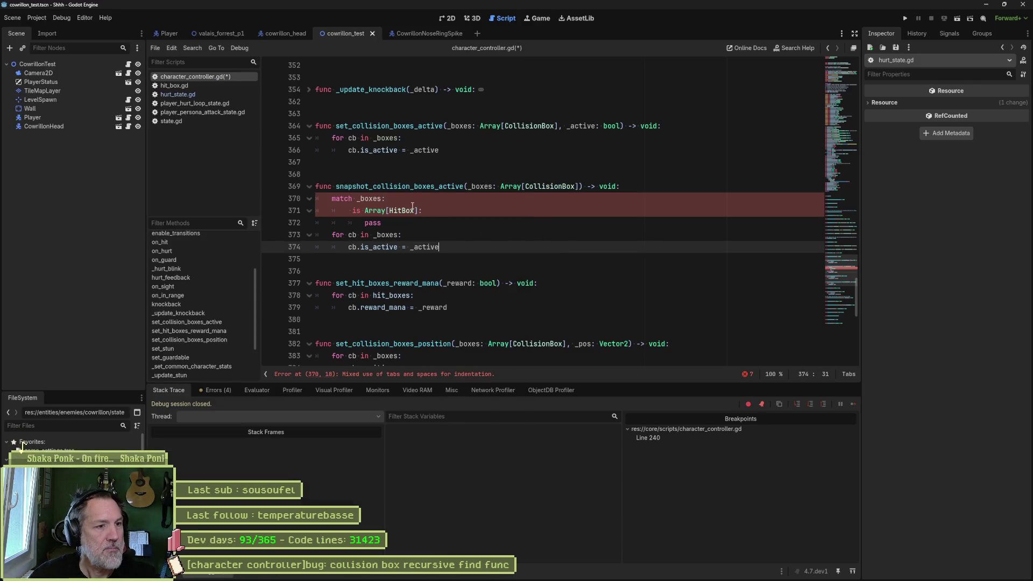
mouse_move(382, 198)
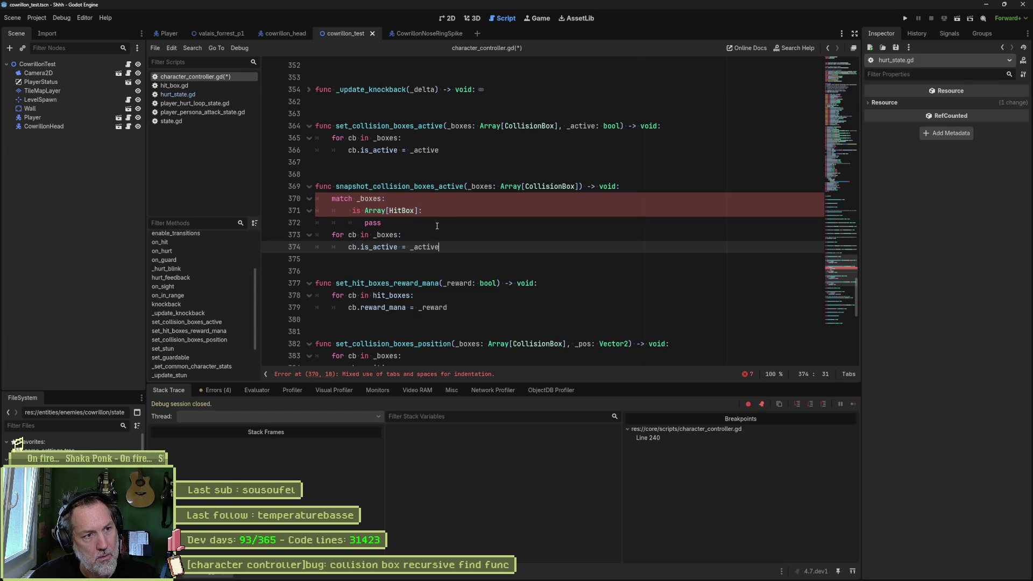
left_click_drag(437, 226, 658, 192)
key("BackSpace")
left_click(425, 201)
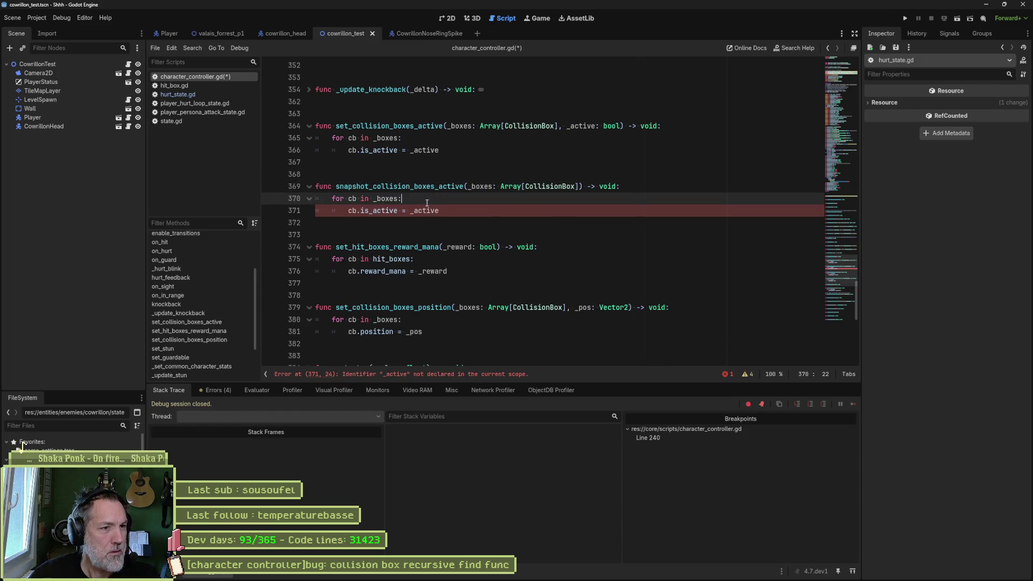
key("Return")
type("if cb is HitBox")
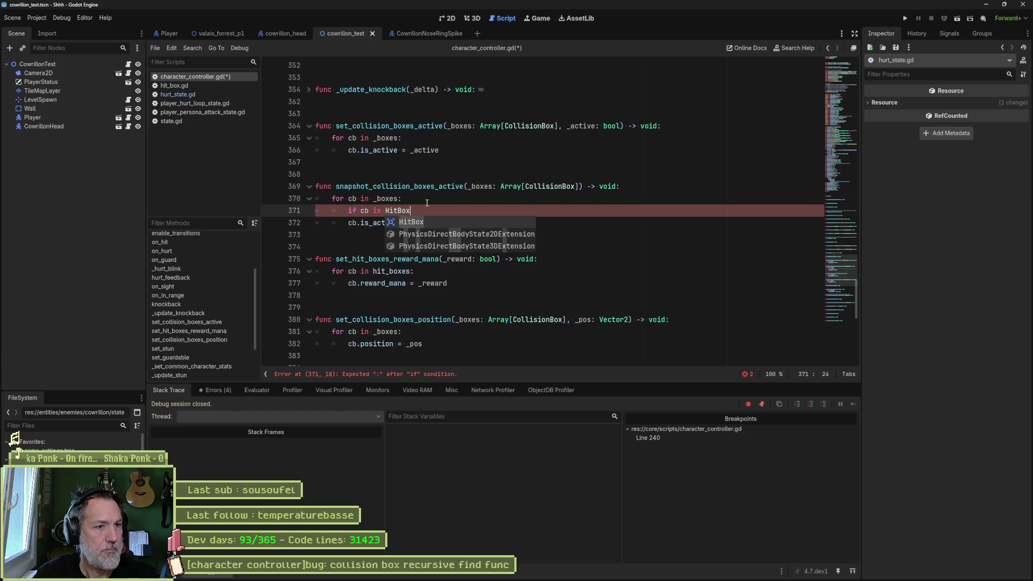
type(":")
Replace the old is_active assignment with an indented snapshot_hit_boxes_active statement.
left_click_drag(349, 223, 440, 223)
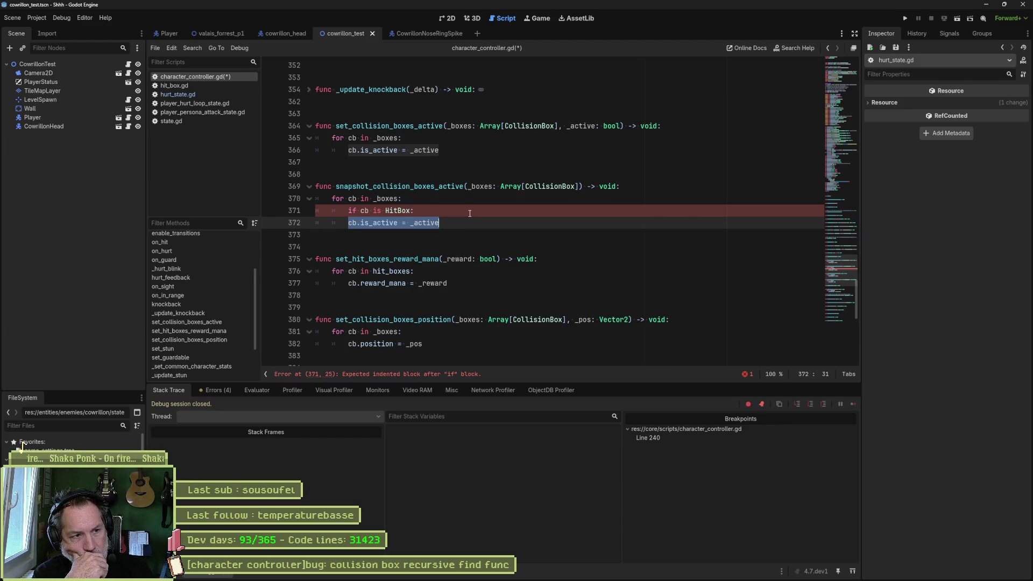
type("sna")
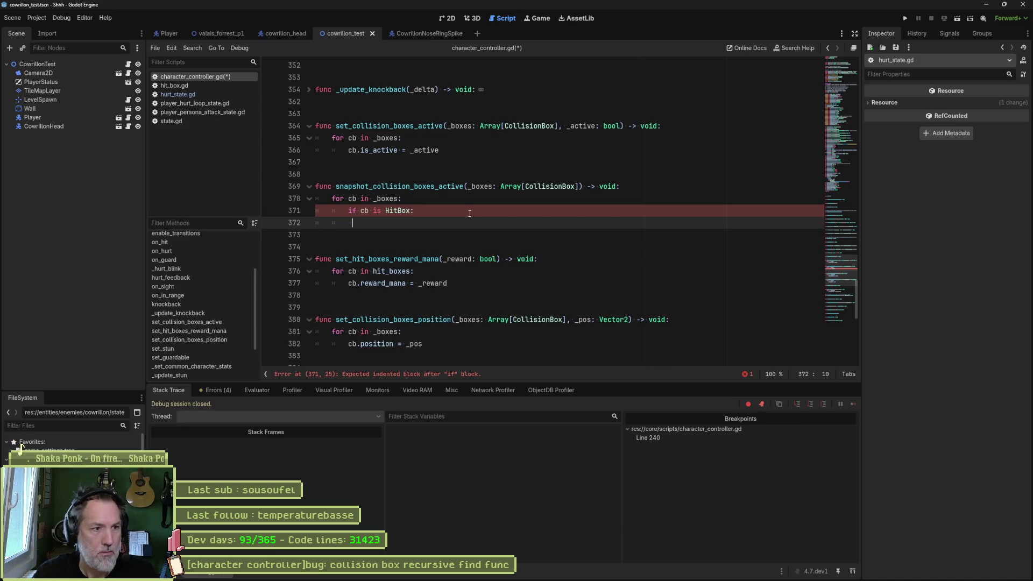
key("BackSpace")
key("BackSpace")
key("BackSpace")
key("Tab")
type("snap")
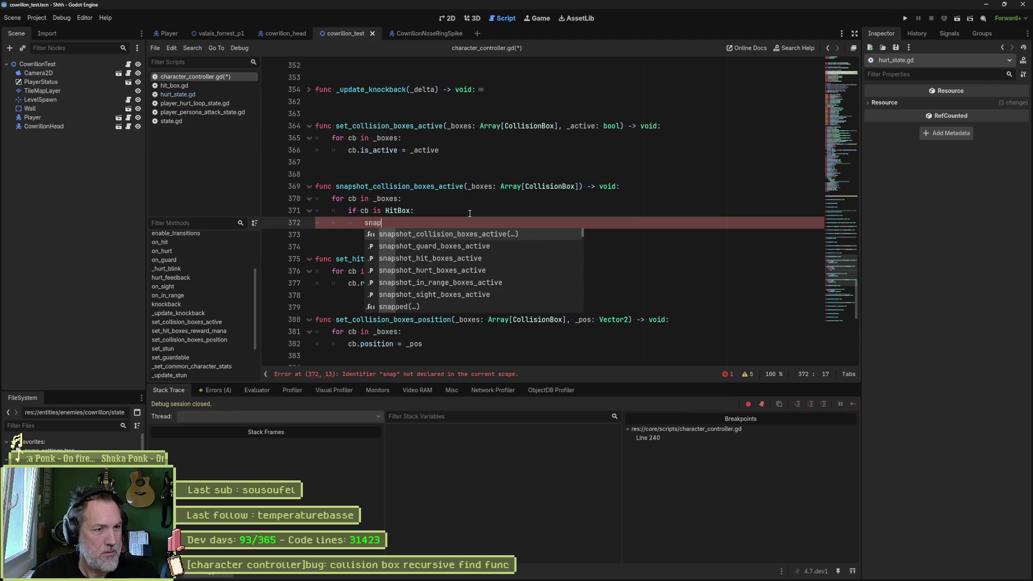
key("Down")
key("Down")
key("Return")
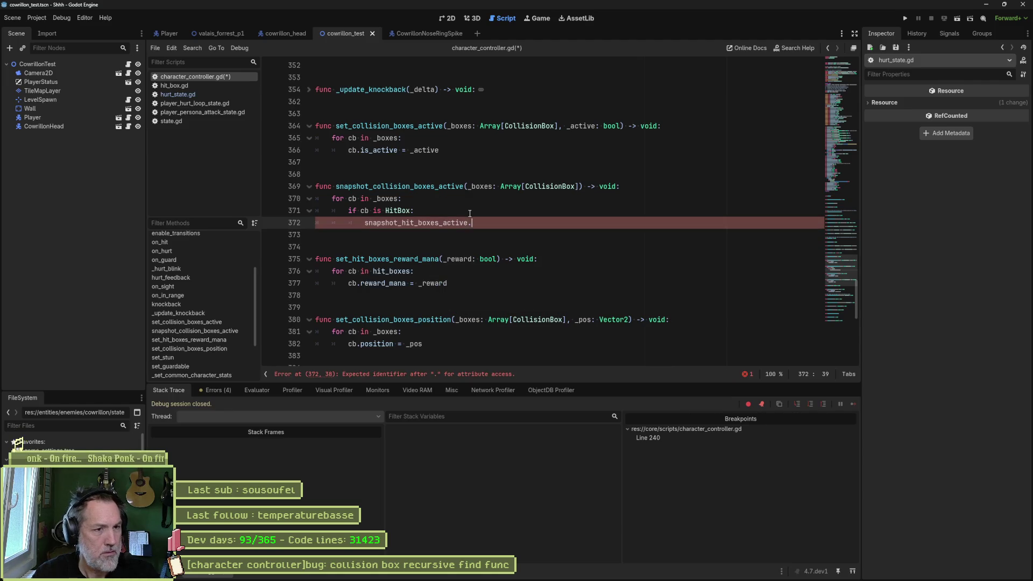
Try method calls after snapshot_hit_boxes_active, then jump to its declaration on line 62.
type(".ap")
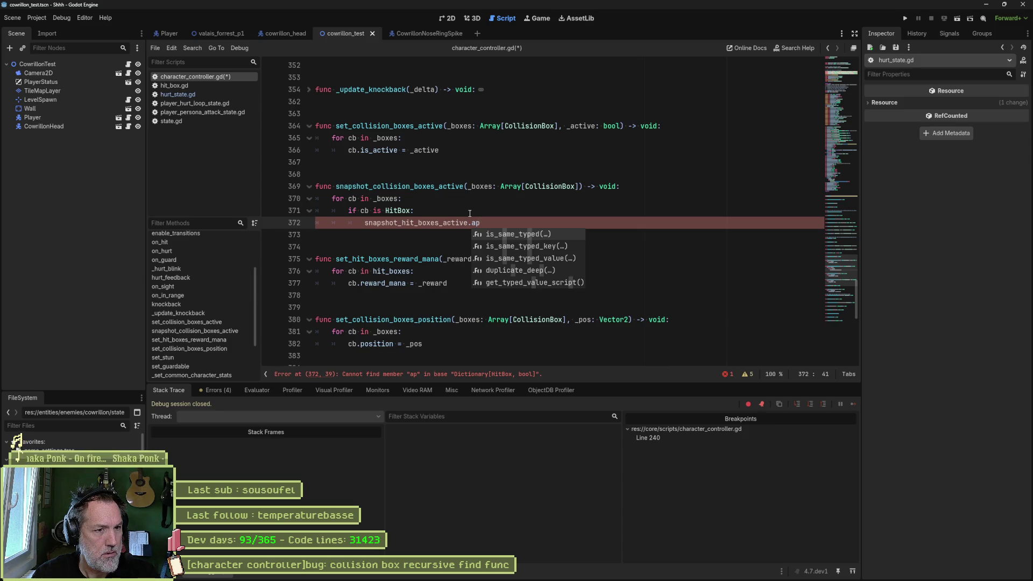
key("BackSpace")
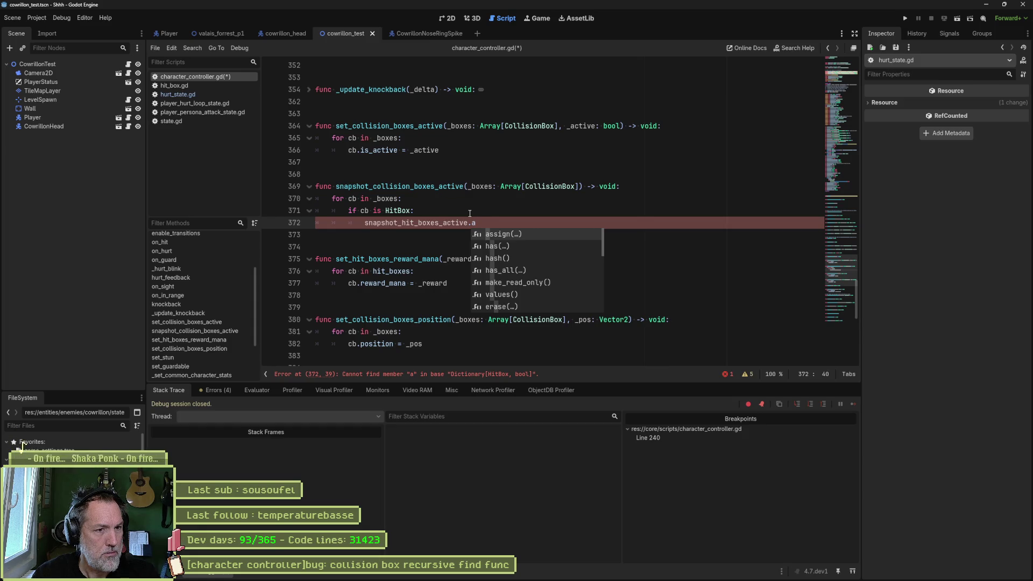
key("BackSpace")
type("push")
key("BackSpace")
key("BackSpace")
key("BackSpace")
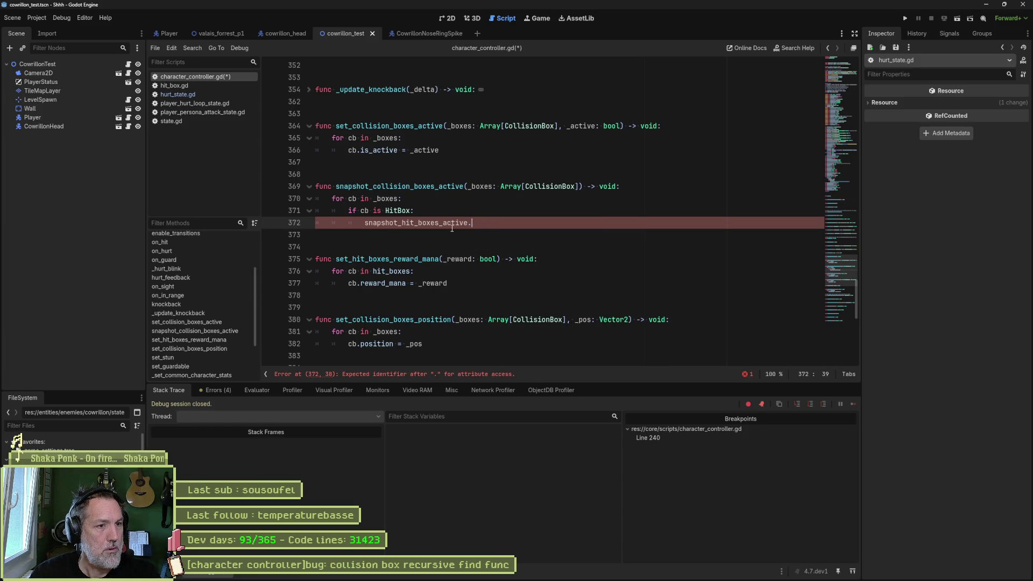
mouse_move(453, 225)
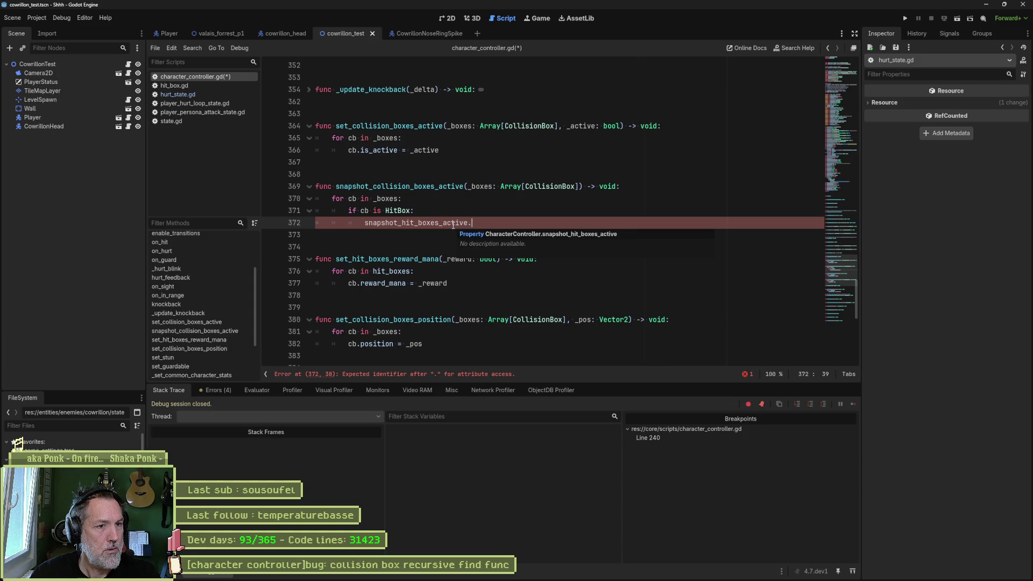
left_click(463, 223, "ctrl")
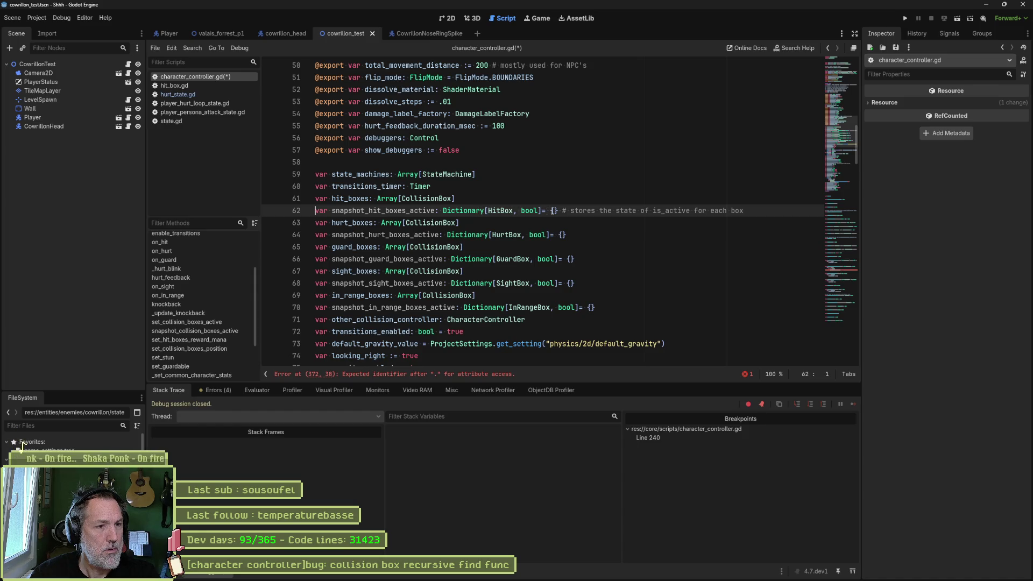
On line 372, replace the trailing dot after snapshot_hit_boxes_active with [].
key("alt+Left")
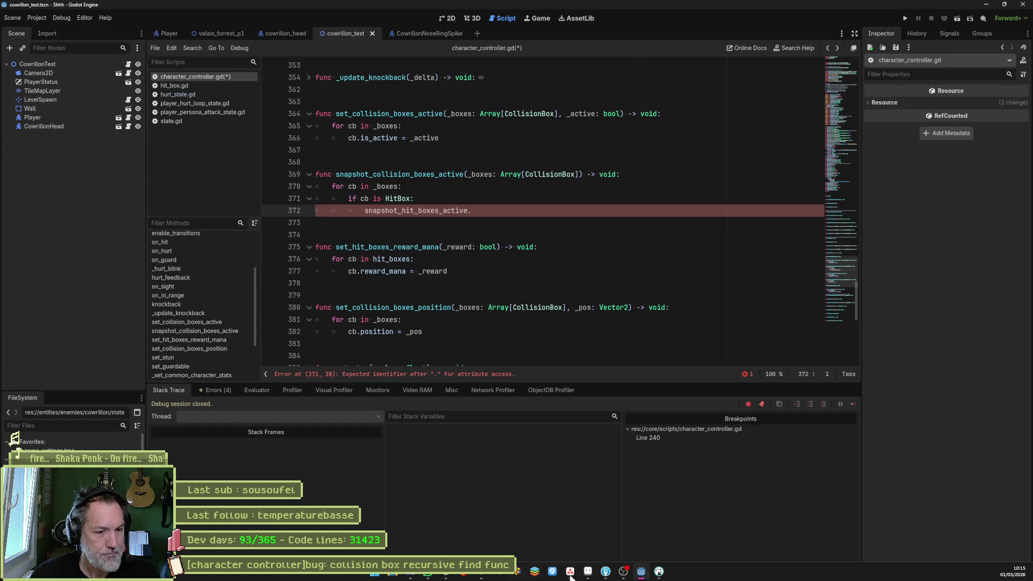
left_click(445, 574)
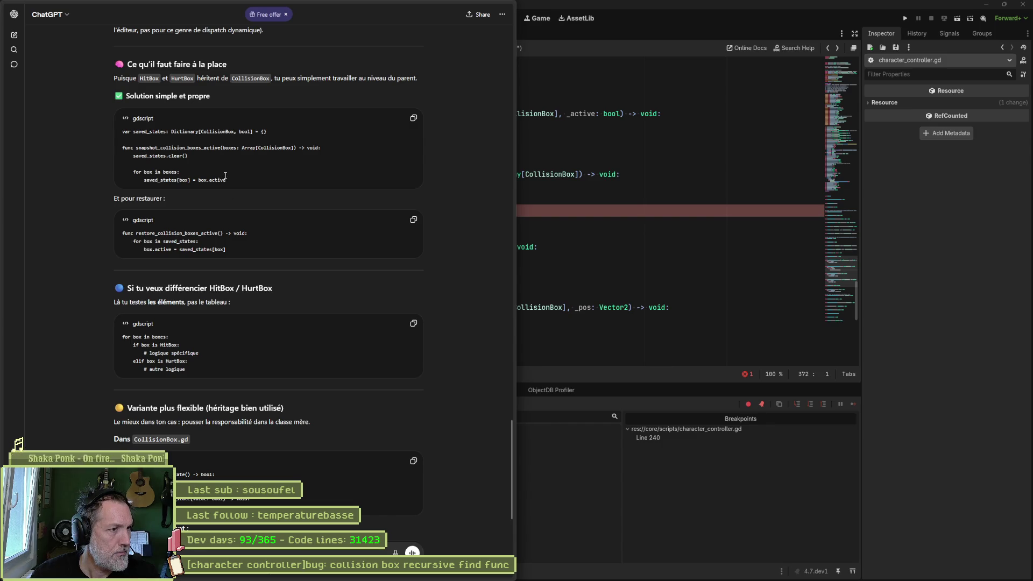
left_click(515, 211)
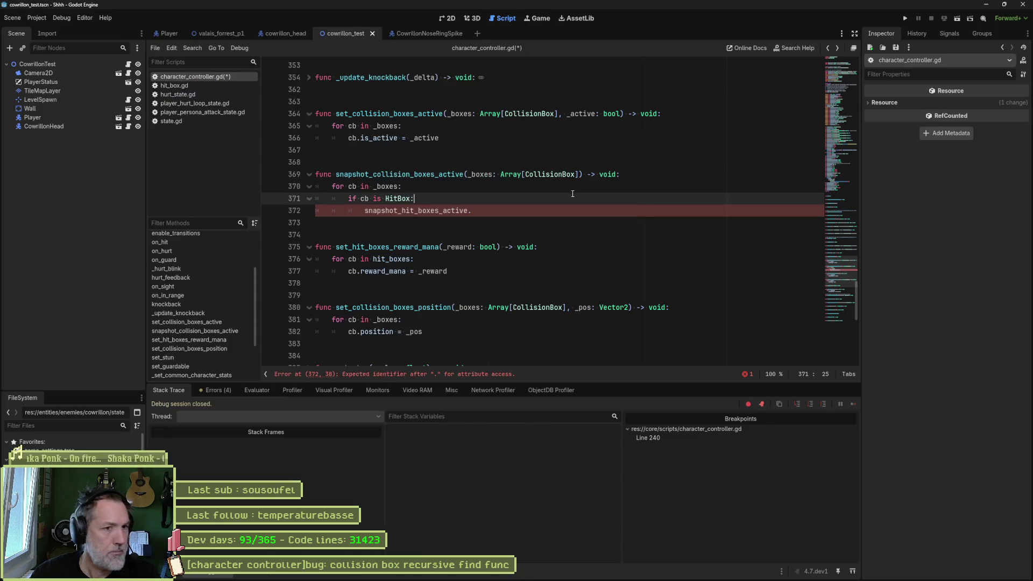
key("BackSpace")
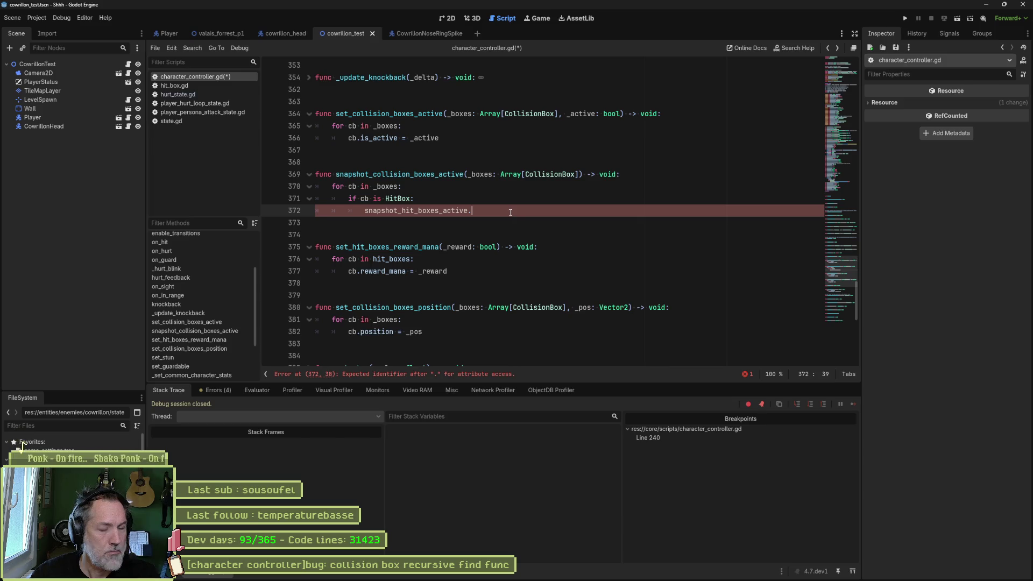
type("[]")
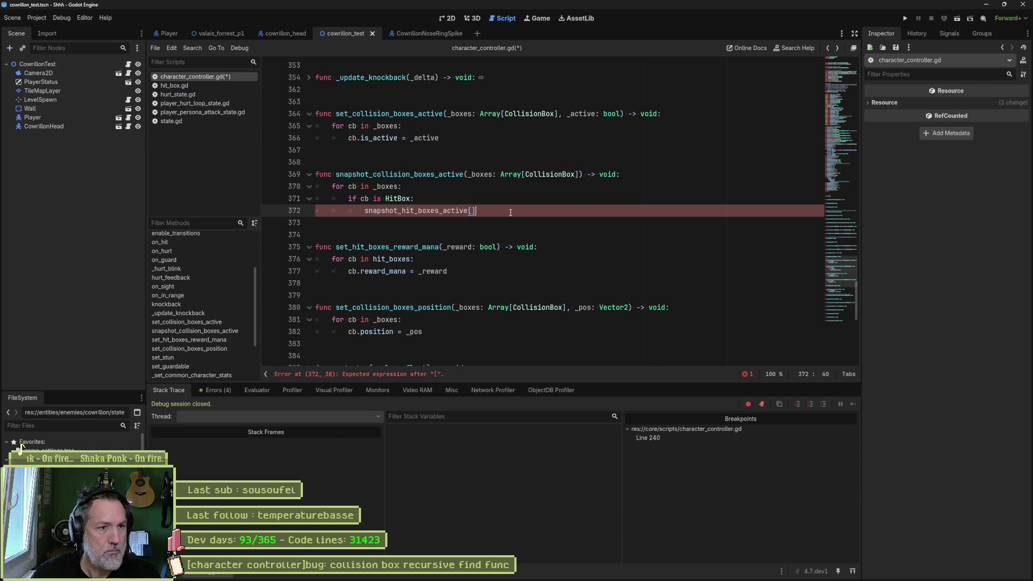
key("alt+Tab")
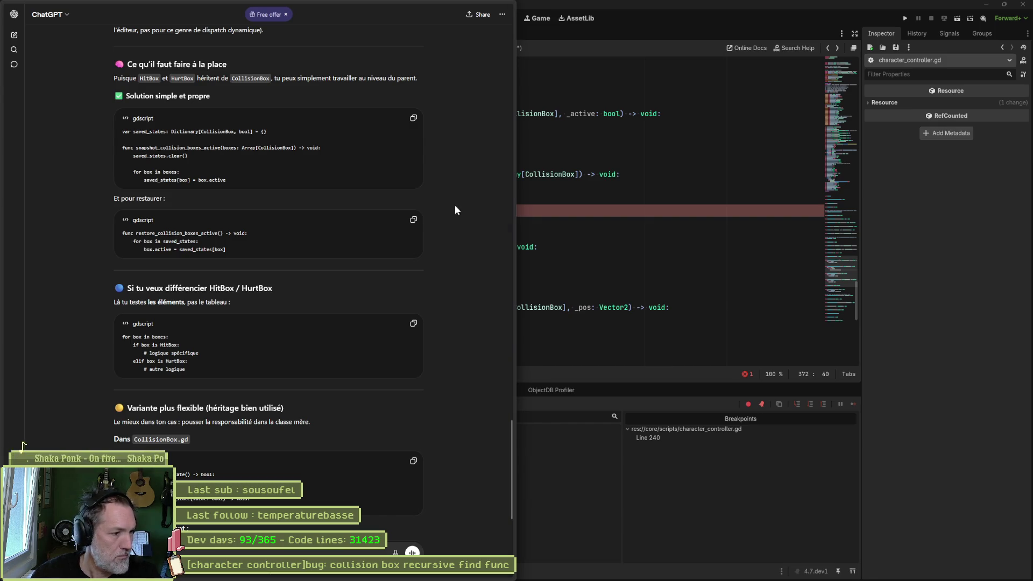
Scroll the reply to the 'Variante plus flexible' get_snapshot_state and apply_snapshot_state code.
scroll(440, 395, "down", 3)
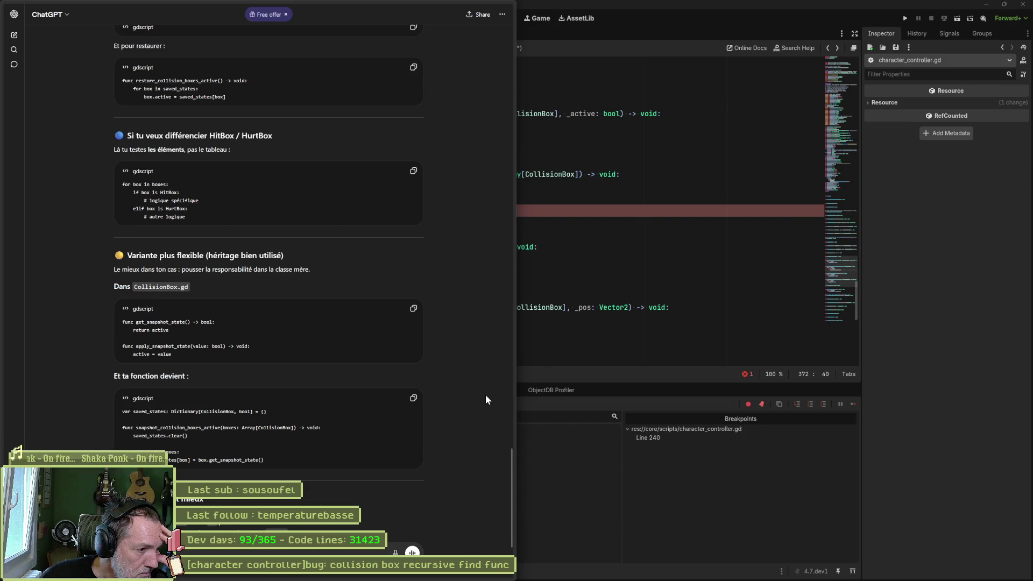
scroll(464, 393, "down", 1)
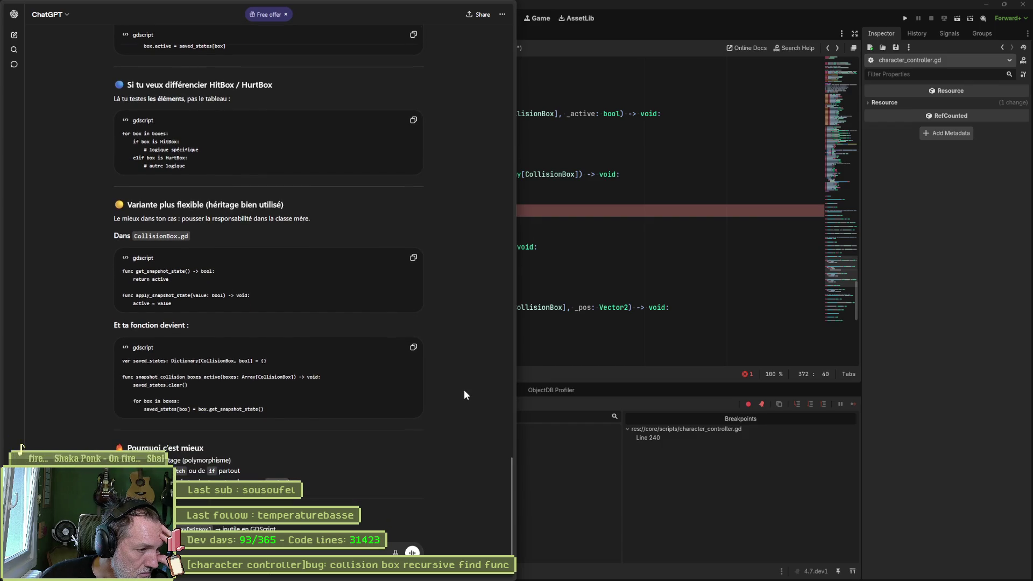
scroll(465, 391, "up", 1)
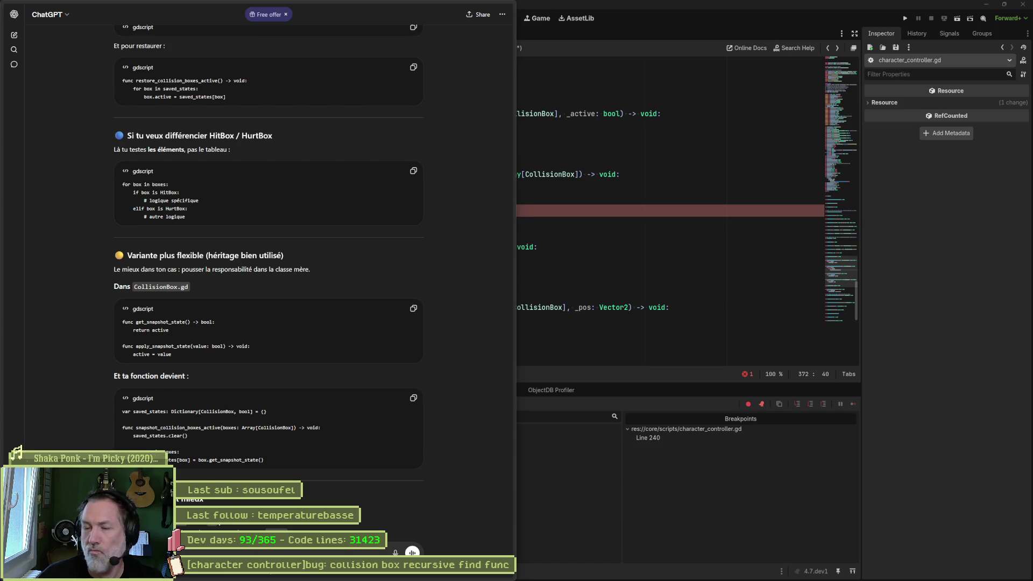
Bring Godot's character_controller.gd forward, showing the line 372 bracket error.
left_click(579, 232)
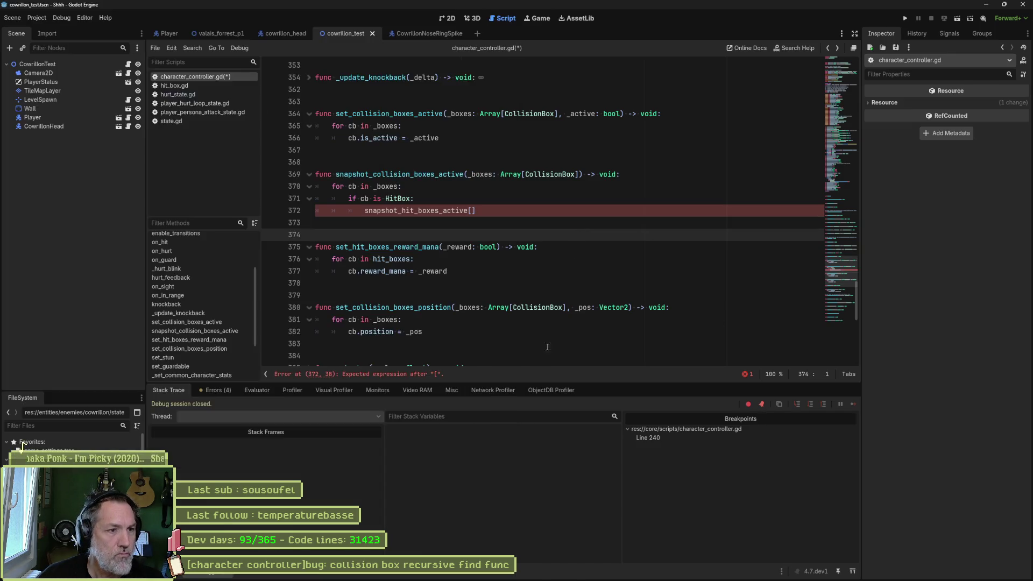
Add the In progress task '[character controller]refacto: collision boxes as arrays' in Asana.
left_click(570, 572)
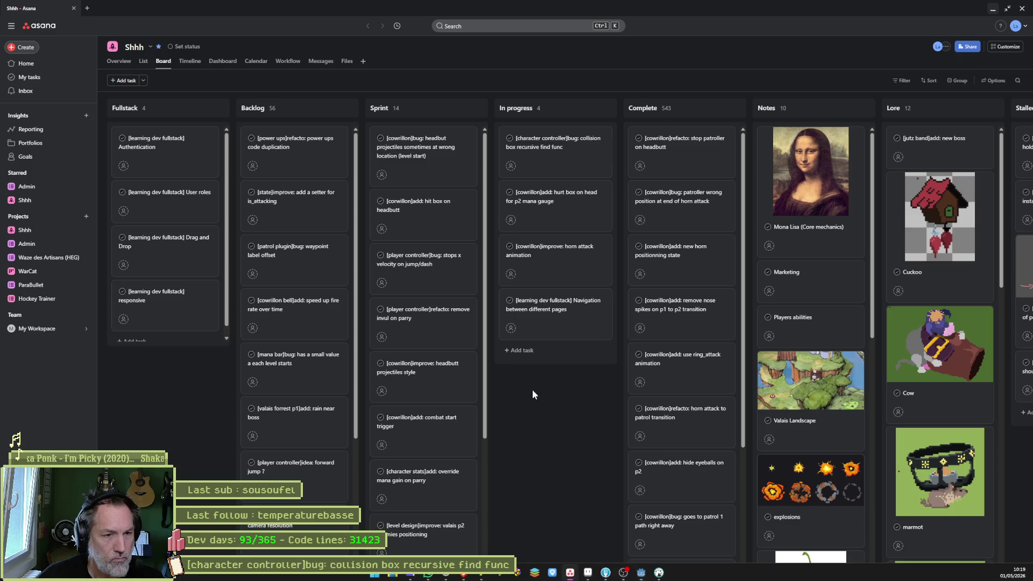
left_click(571, 147)
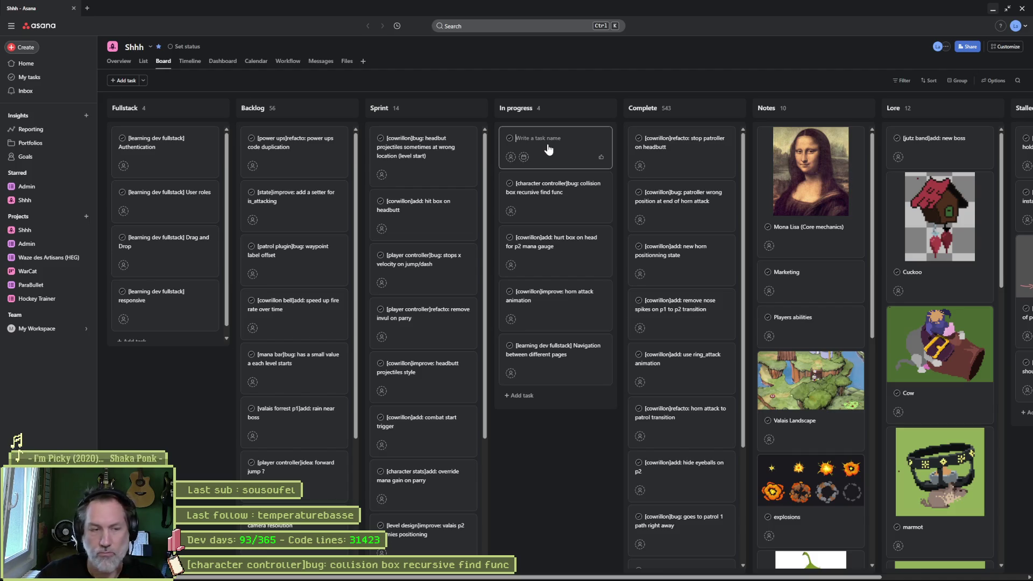
type("[")
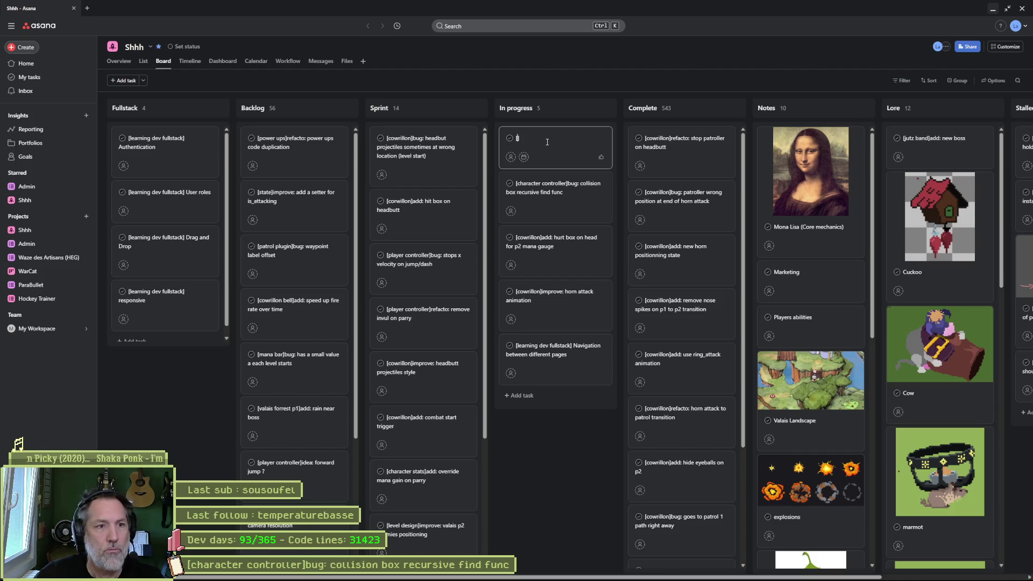
type("character co")
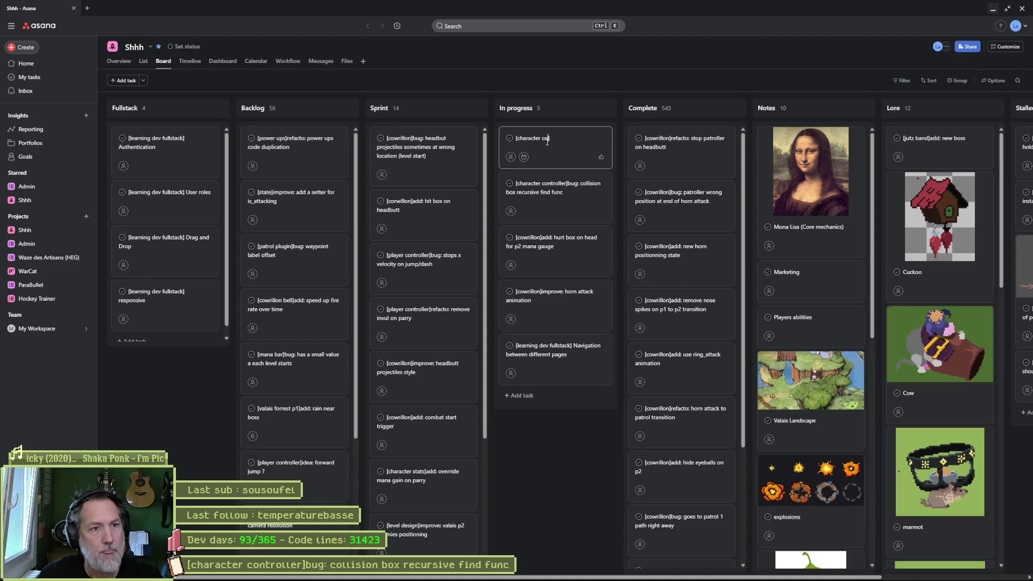
type("ntroller]refacto:")
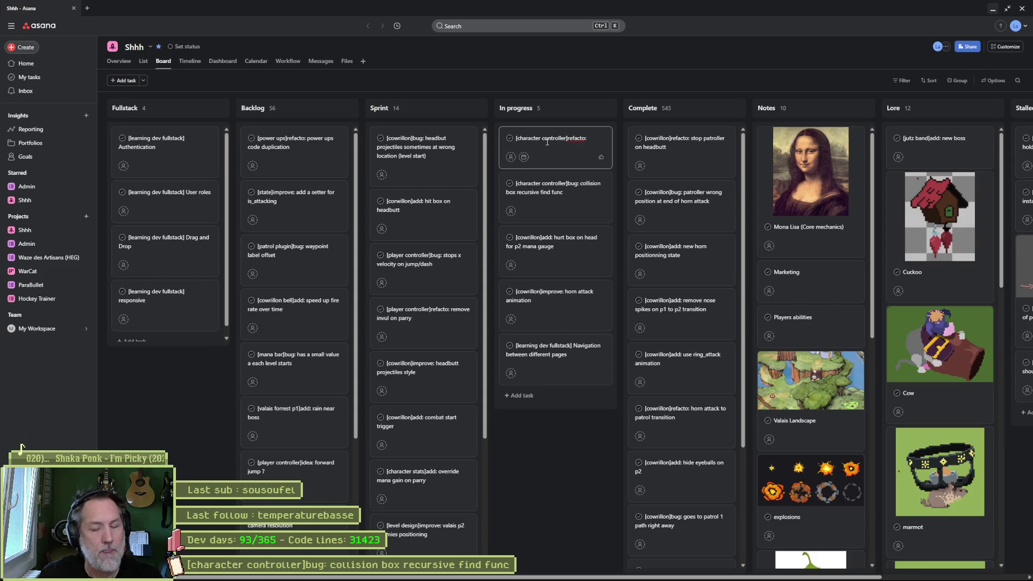
type(" collision boxes as arrays")
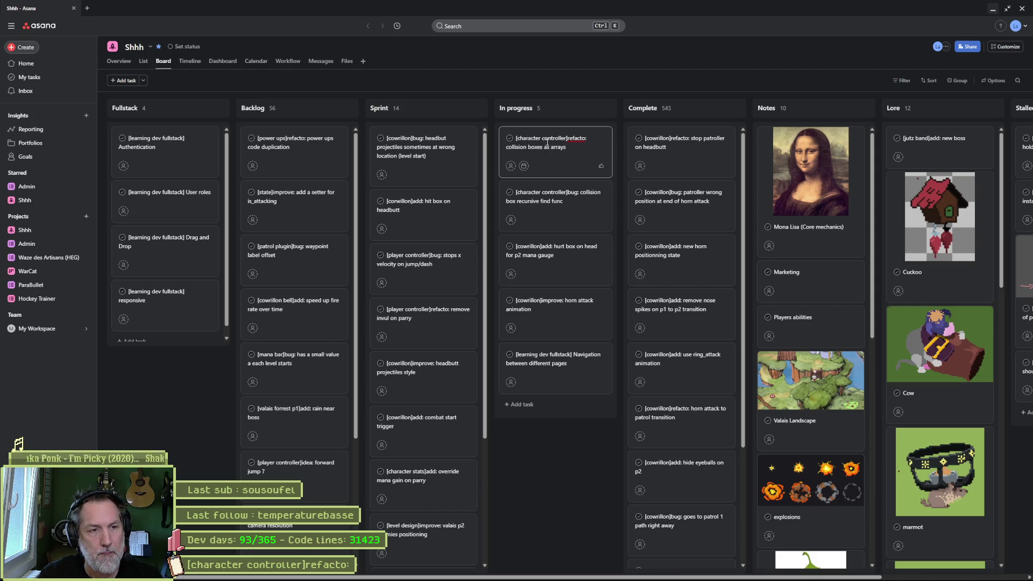
key("Escape")
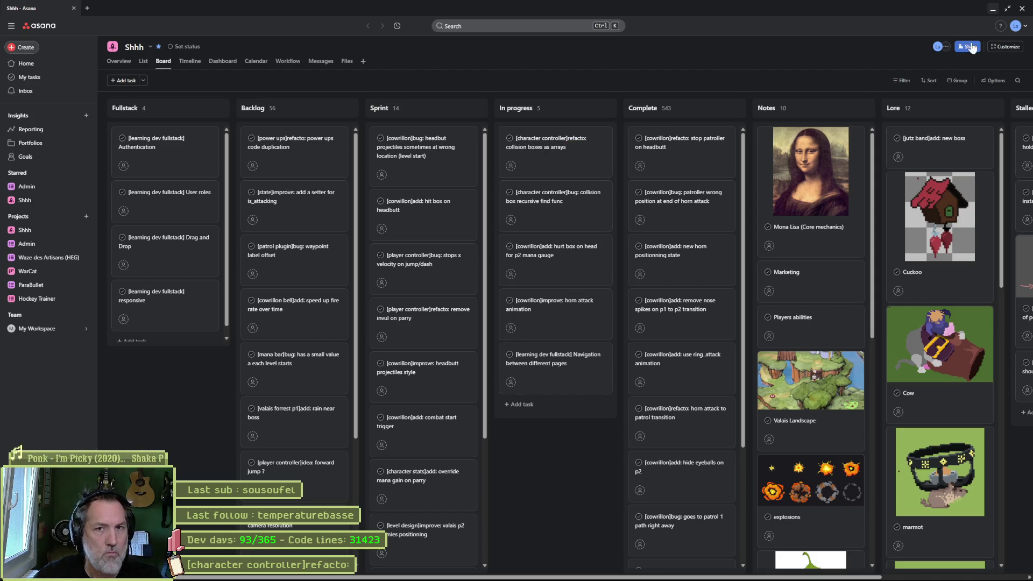
left_click(996, 8)
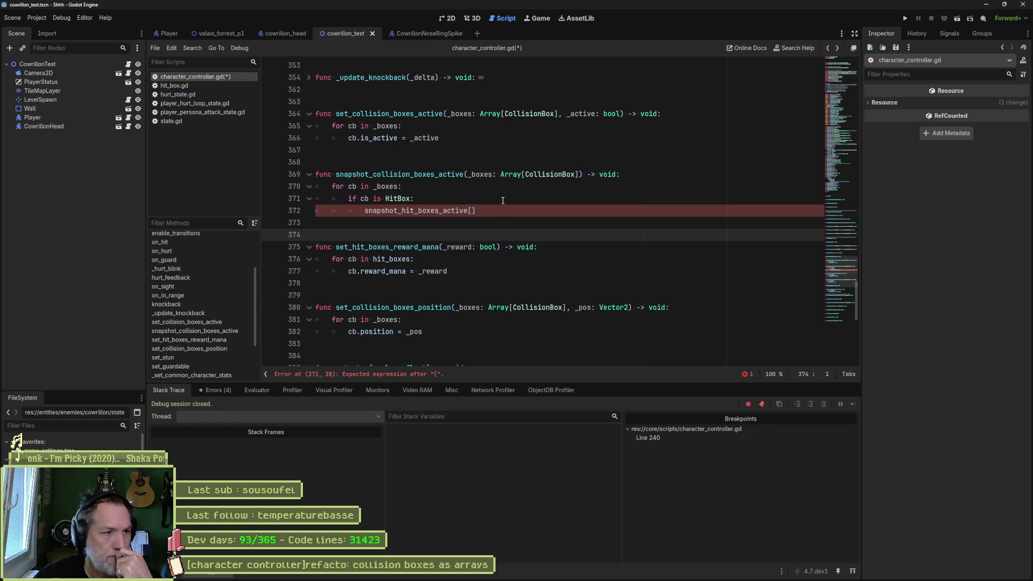
mouse_move(682, 580)
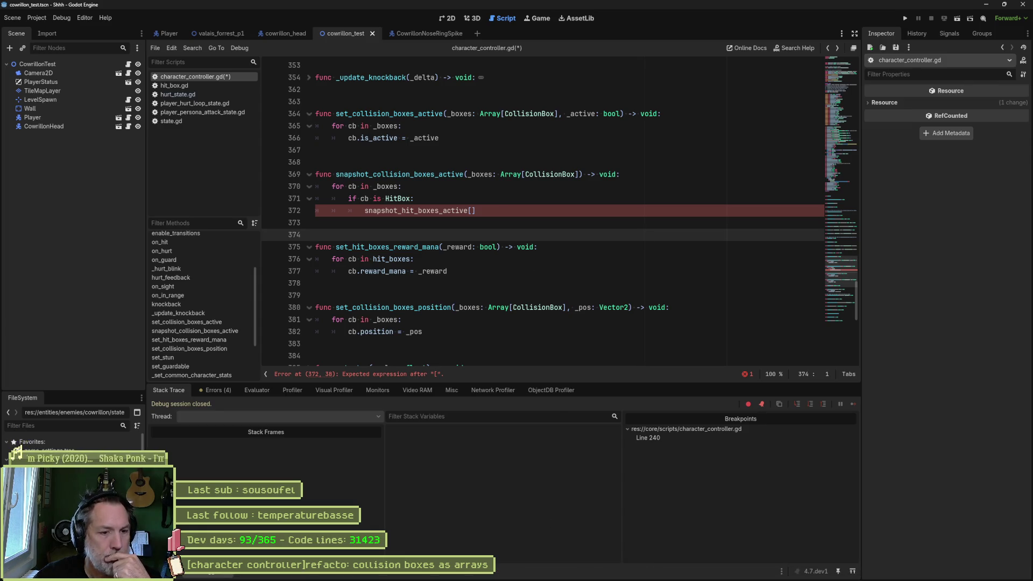
mouse_move(592, 580)
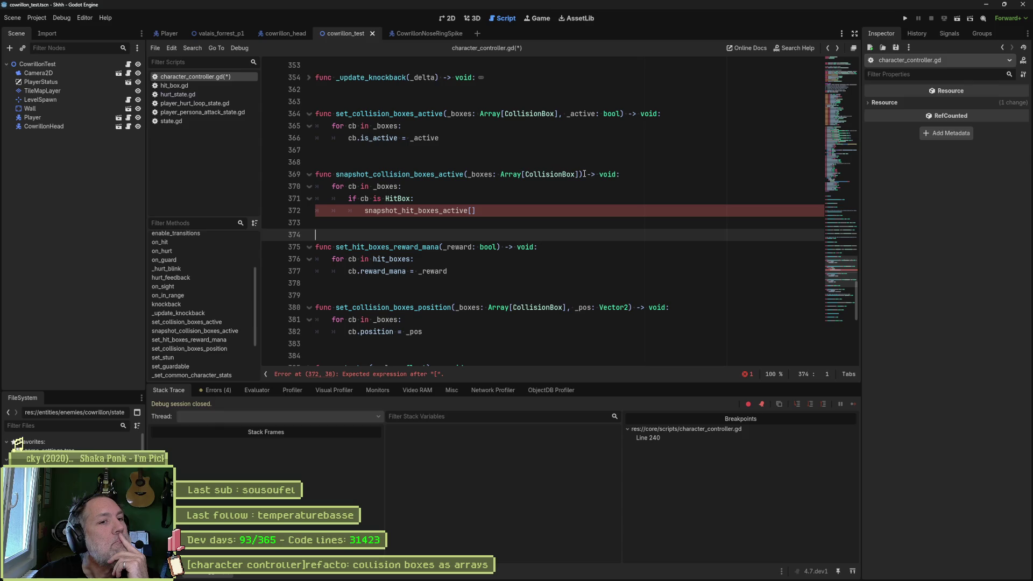
mouse_move(576, 174)
left_mouse_down()
mouse_move(452, 174)
mouse_move(563, 175)
mouse_move(481, 176)
left_mouse_up()
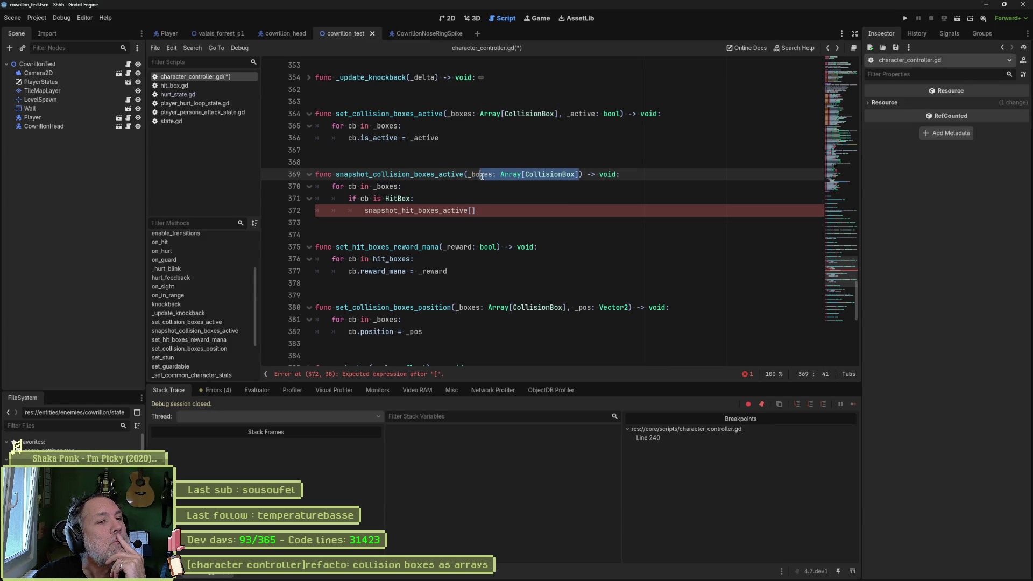
Start the function body with the line 'match _boxes:'.
left_click(654, 178)
key("Return")
type("_boxes == ")
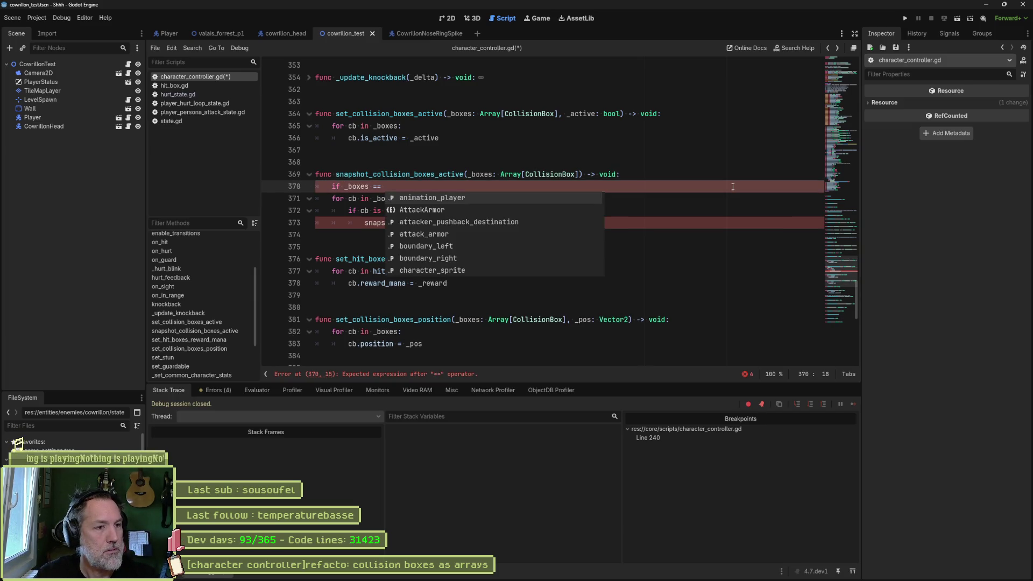
type("hit_boxes:")
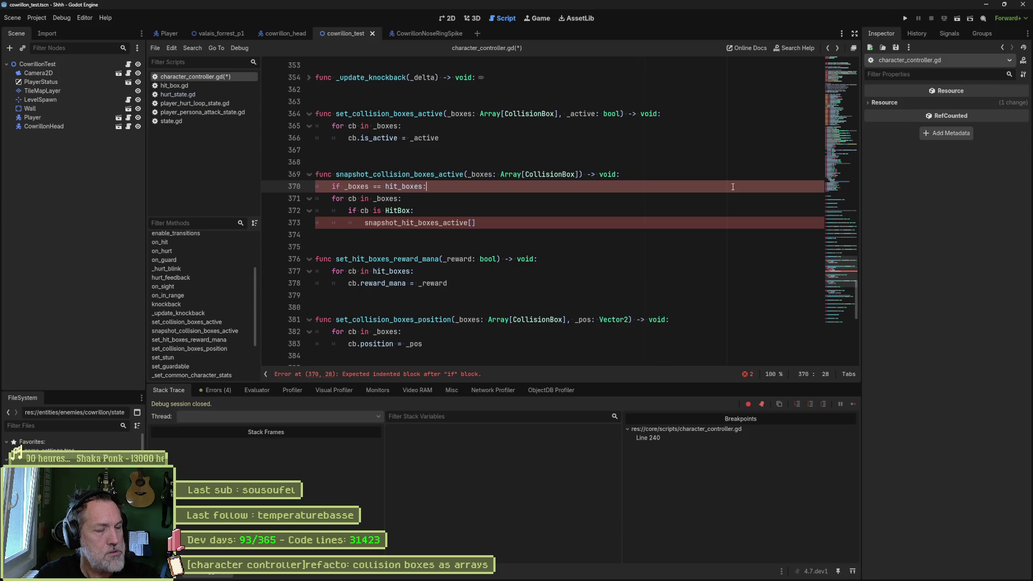
key("Home")
key("ctrl+shift+Right")
type("ma")
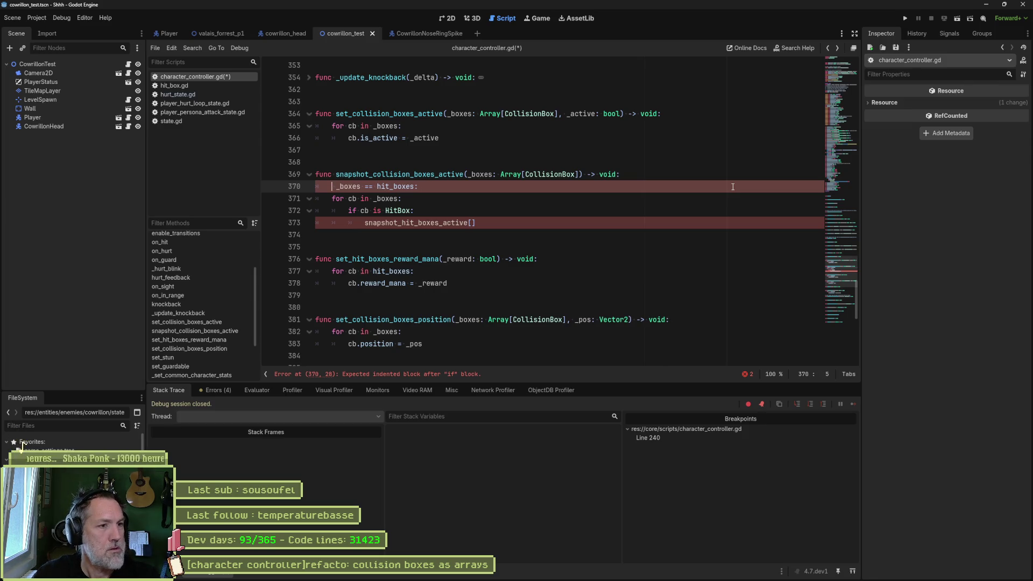
type("tch")
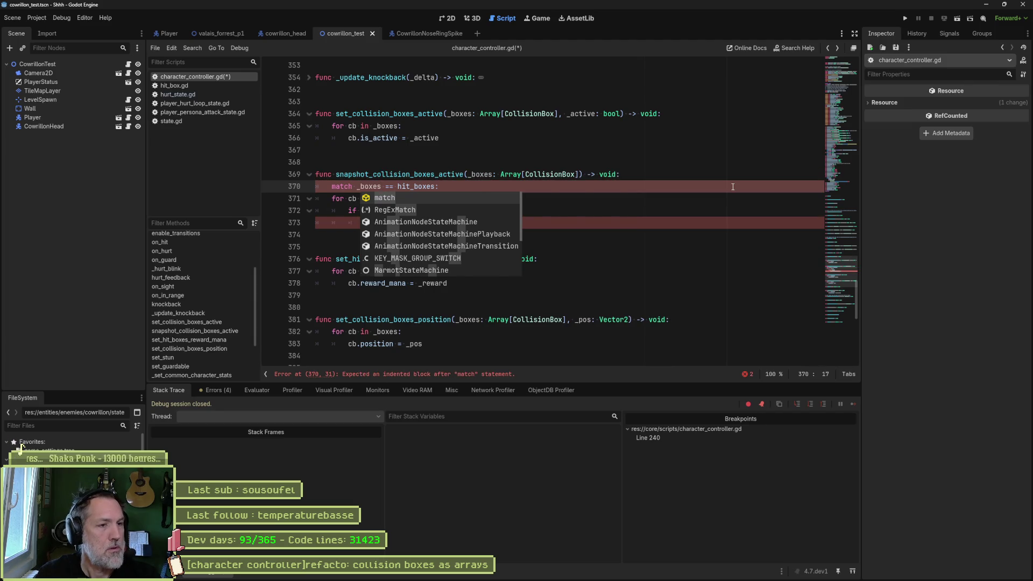
key("ctrl+Right")
type(":")
Put the hit_boxes branch on its own line and add an indented line beneath it.
key("Delete")
key("Delete")
key("Delete")
key("Return")
key("End")
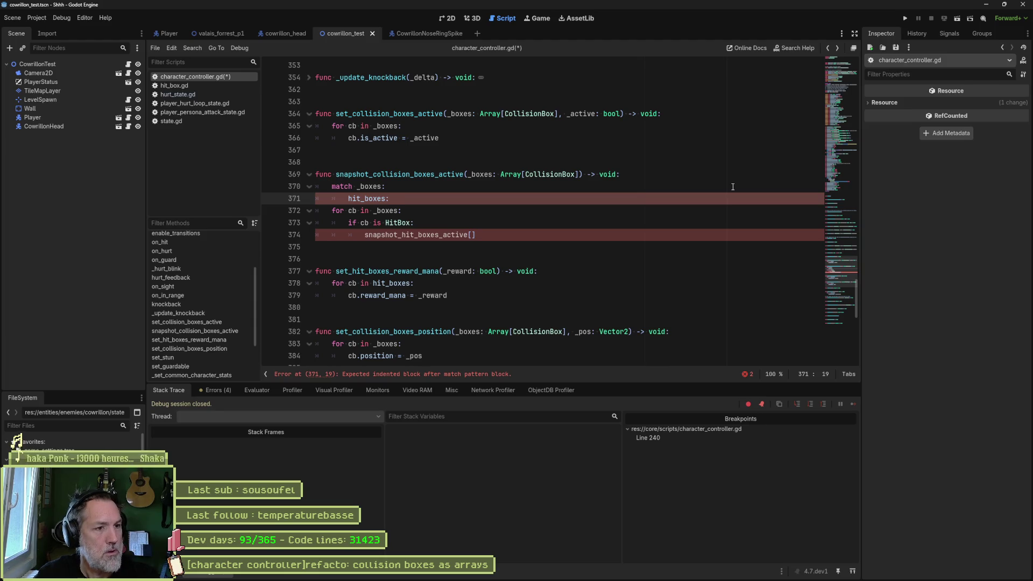
key("Return")
type("pass")
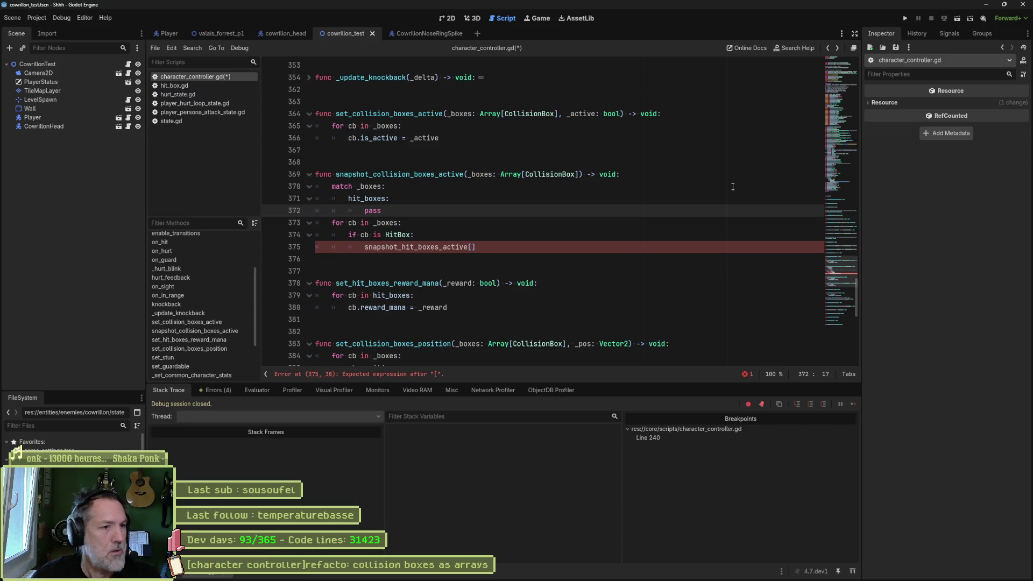
left_click(447, 201)
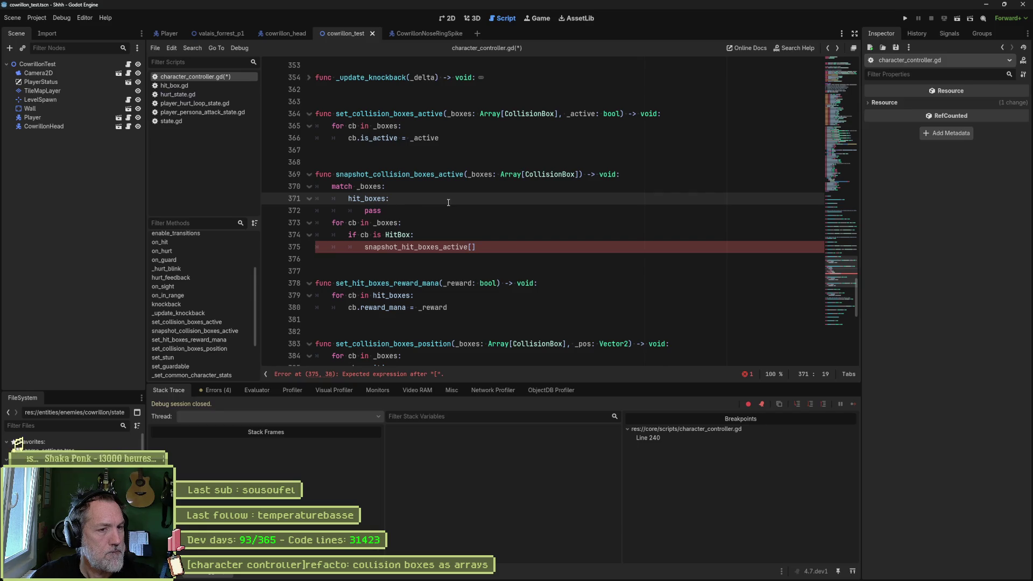
key("Return")
Add snapshot_hit_boxes_active.clear() to the hit_boxes branch.
type("snap")
key("Down")
key("Down")
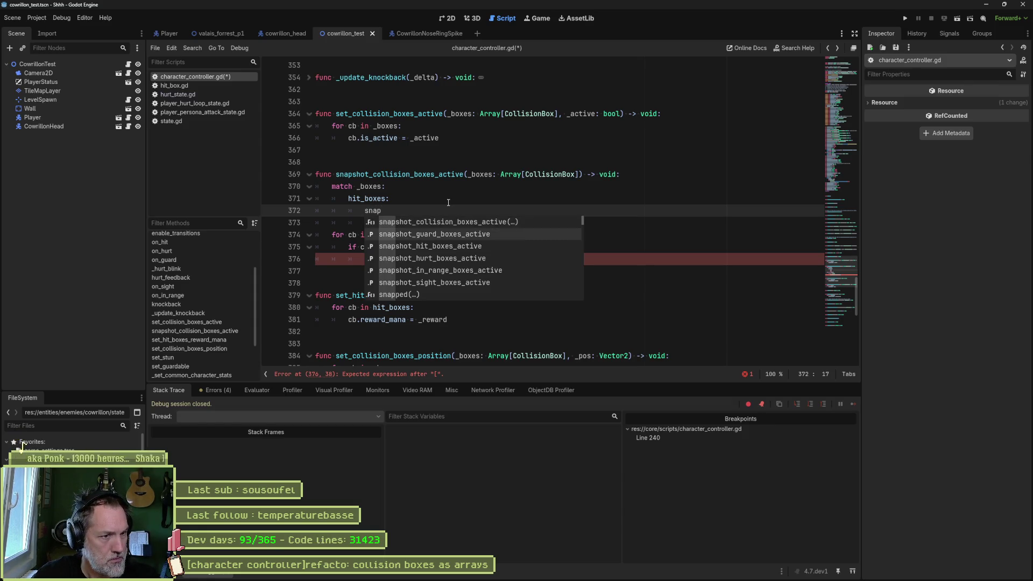
key("Return")
type(".cl")
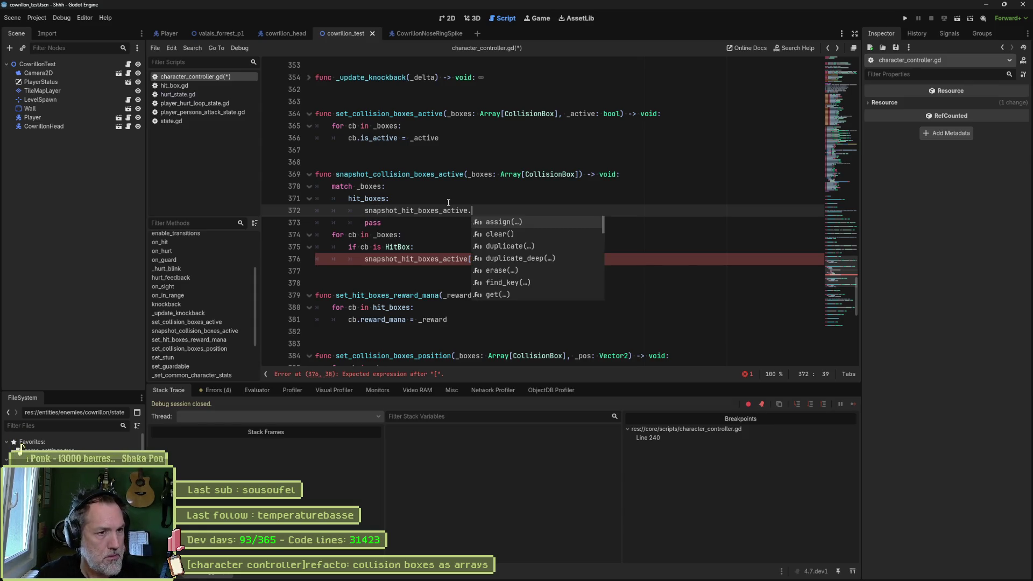
key("Return")
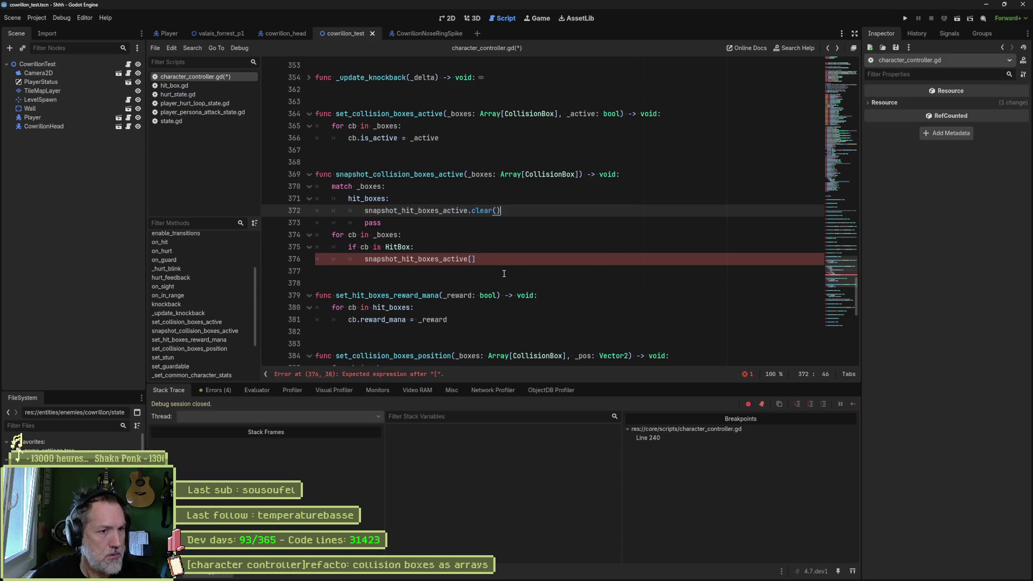
Move the 'for cb in _boxes' HitBox loop into the hit_boxes branch in place of pass, indented.
left_click(509, 253)
left_click_drag(510, 253, 514, 223)
key("ctrl+c")
key("BackSpace")
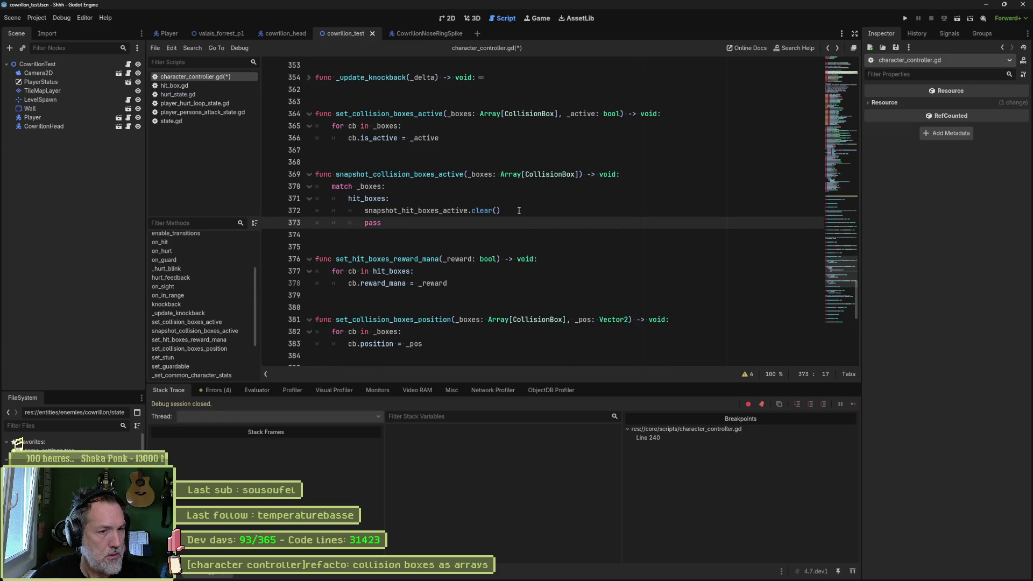
left_click(518, 211)
key("shift+Down")
key("ctrl+v")
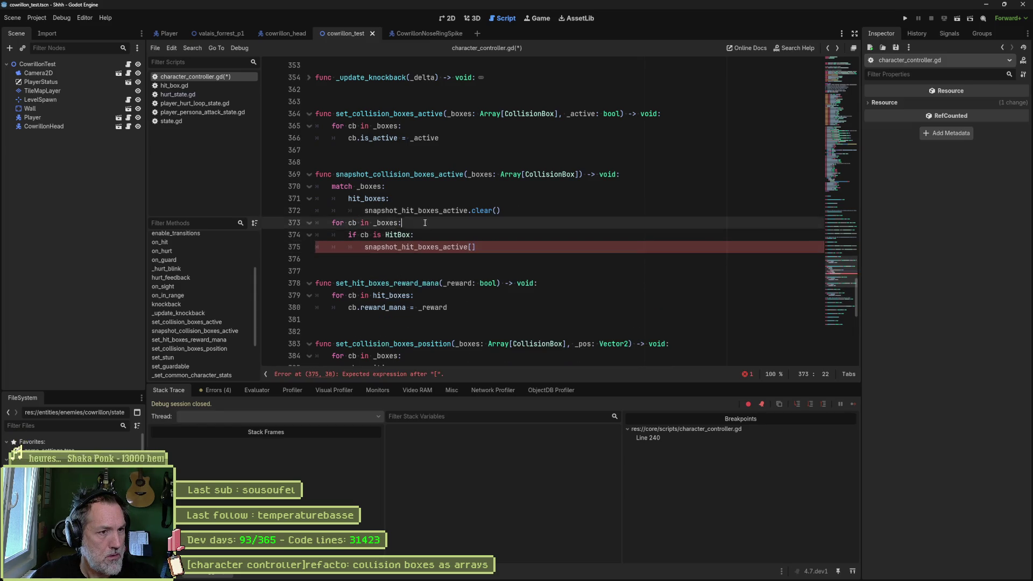
left_click_drag(483, 222, 437, 247)
key("Tab")
left_click(446, 221)
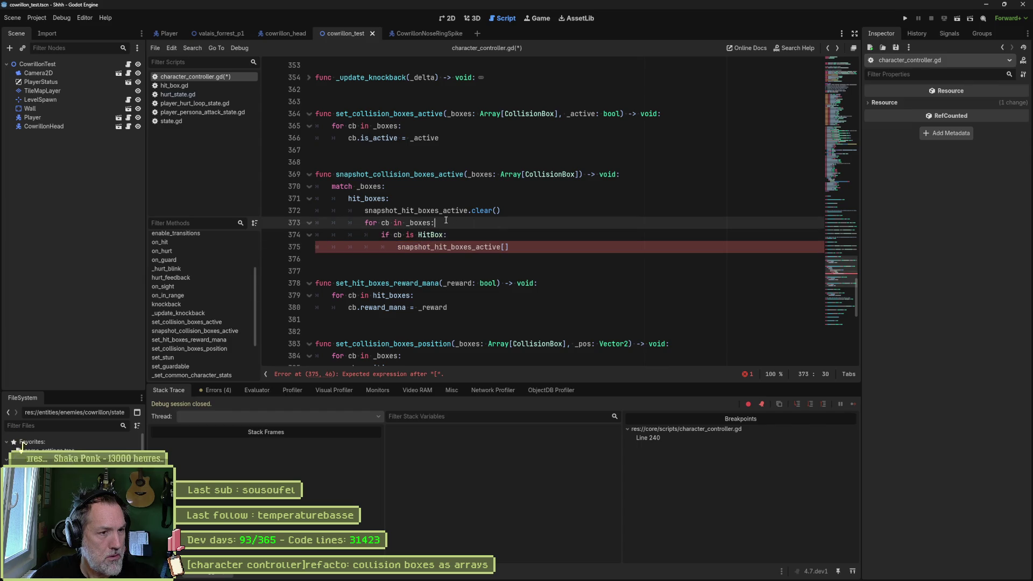
Swap the empty brackets for a dot and browse the dictionary methods without choosing one.
double_click(374, 187)
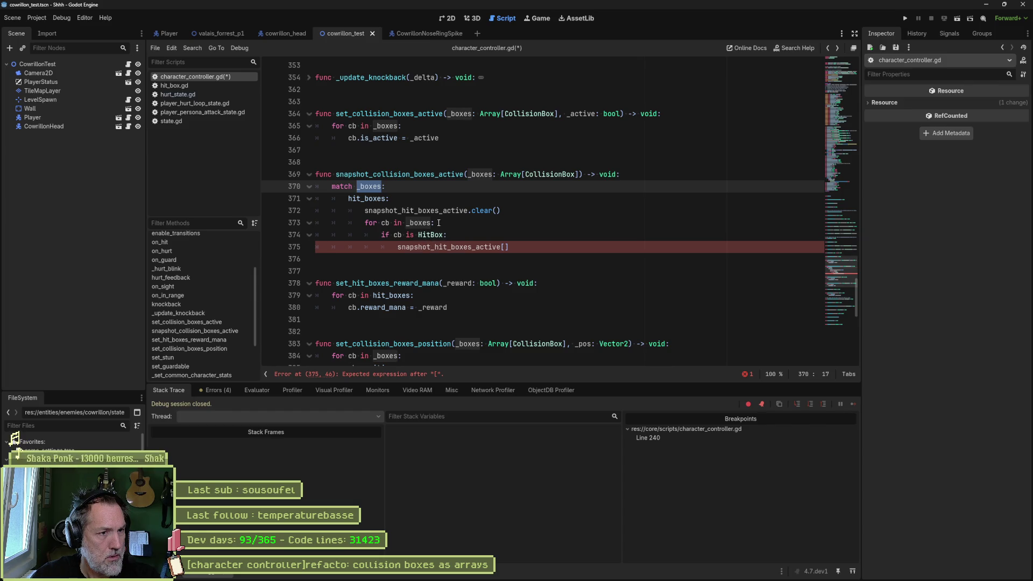
key("Down")
key("Down")
left_click(505, 247)
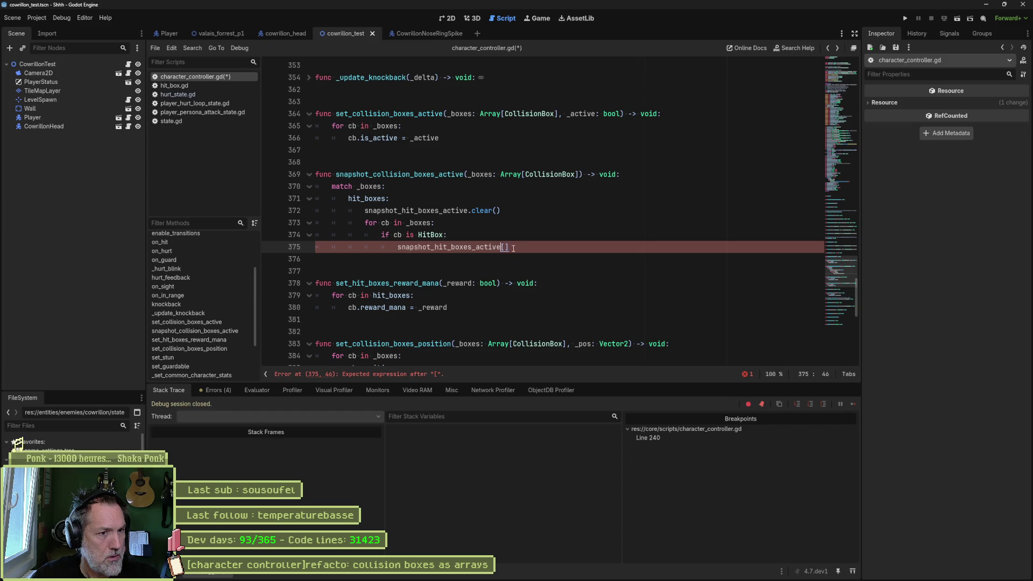
key("BackSpace")
type(".")
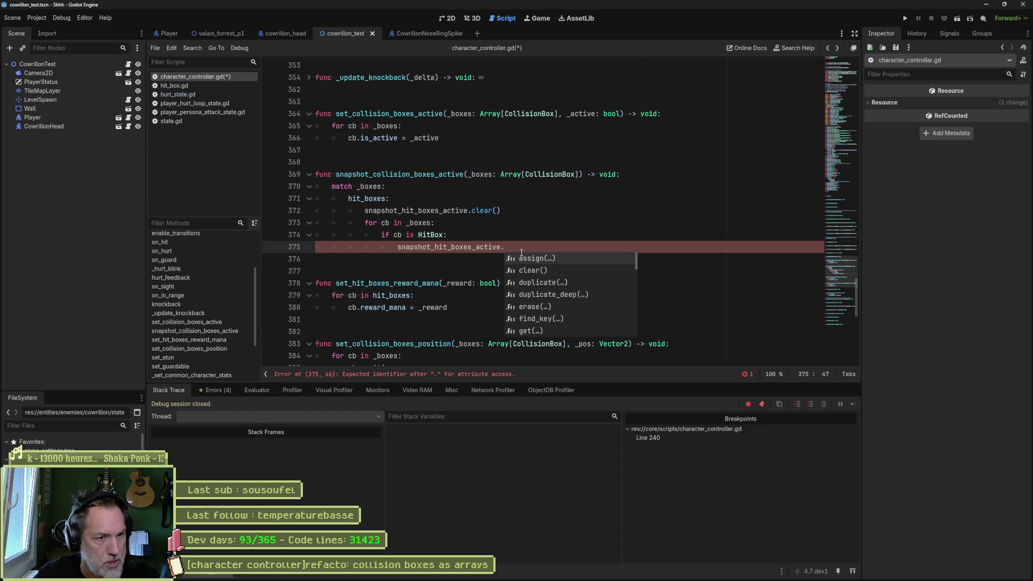
scroll(610, 292, "down", 3)
scroll(597, 299, "down", 2)
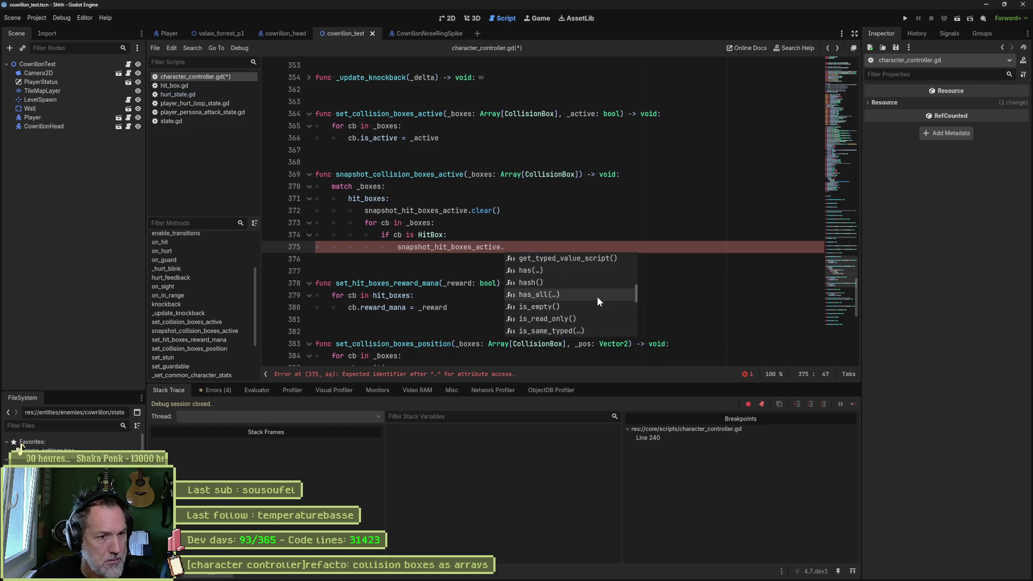
scroll(597, 299, "down", 4)
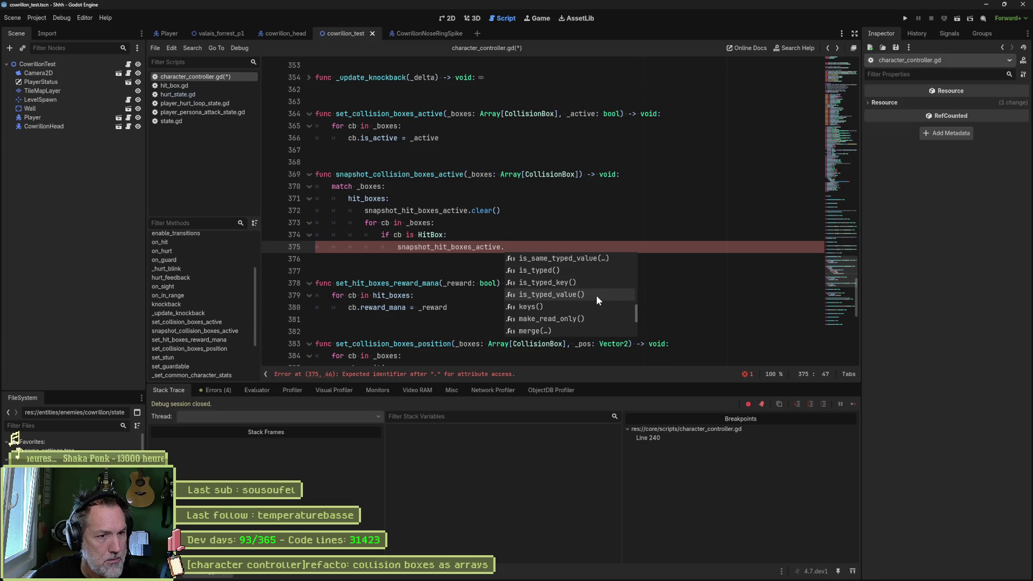
scroll(596, 295, "down", 4)
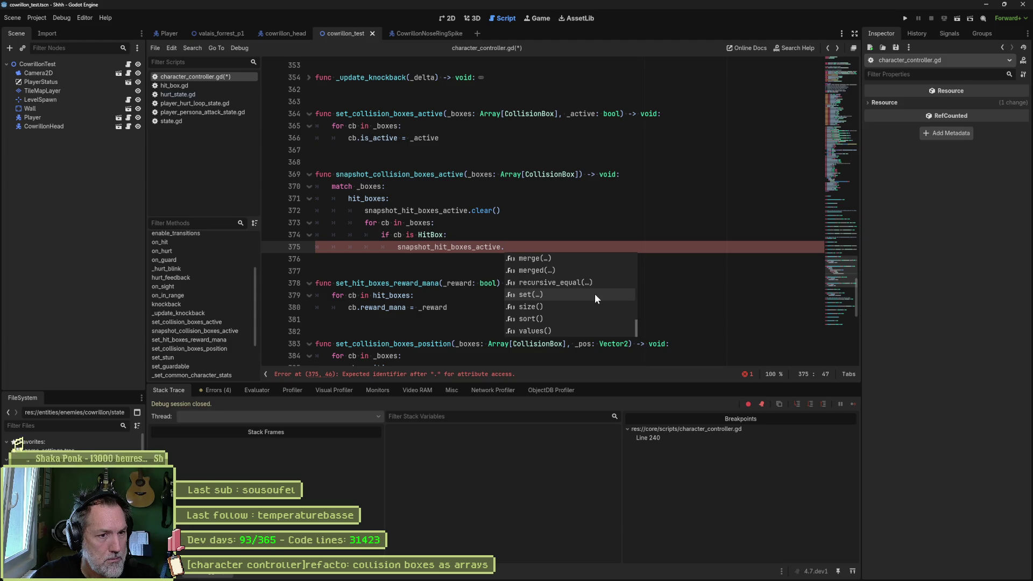
key("Down")
key("Down")
key("Down")
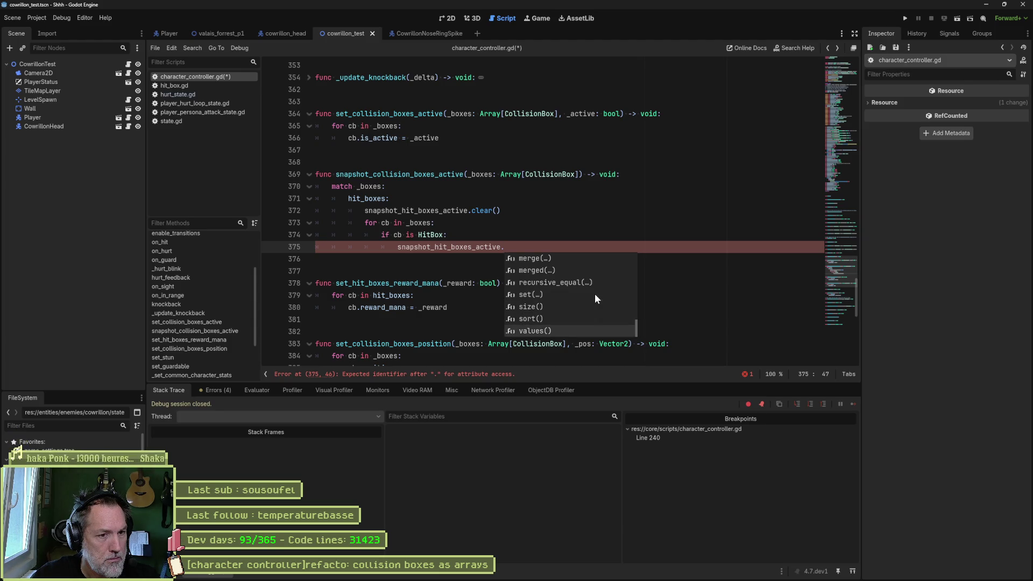
key("Up")
key("Up")
key("Up")
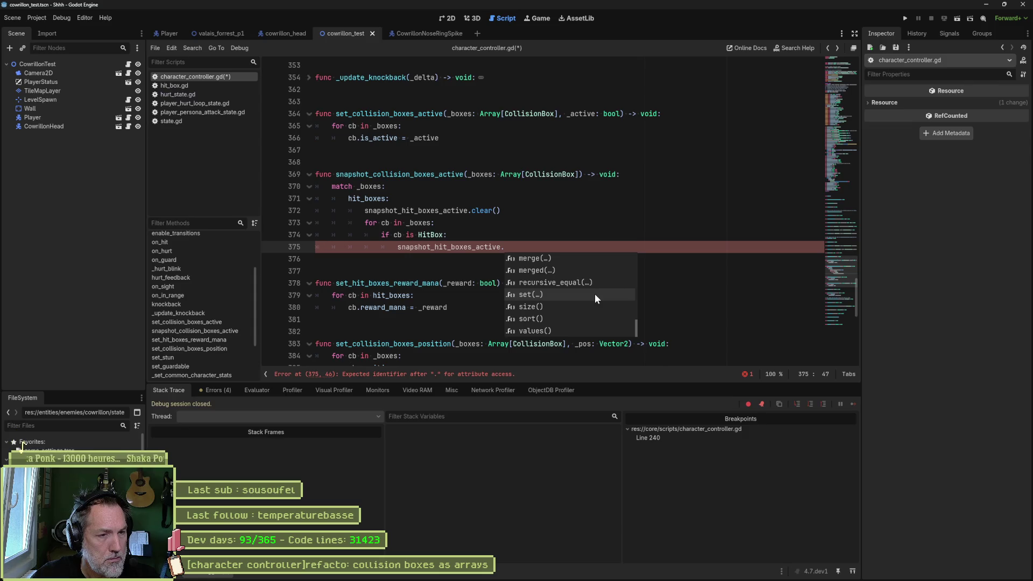
left_click(488, 247)
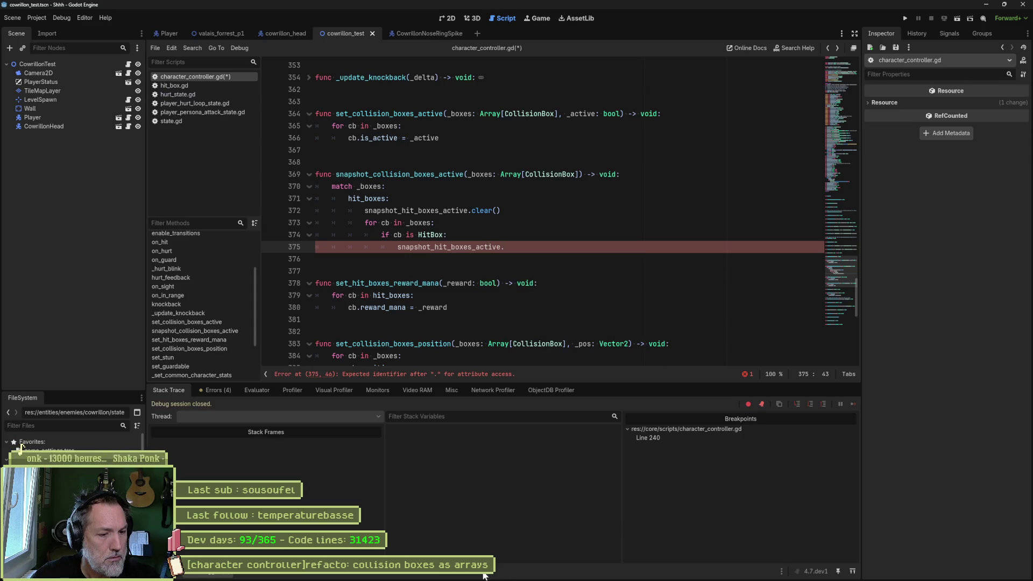
Ask ChatGPT 'gdscript add element to a dictionnary' and read the bracketed-key answer.
mouse_move(500, 576)
left_click(445, 573)
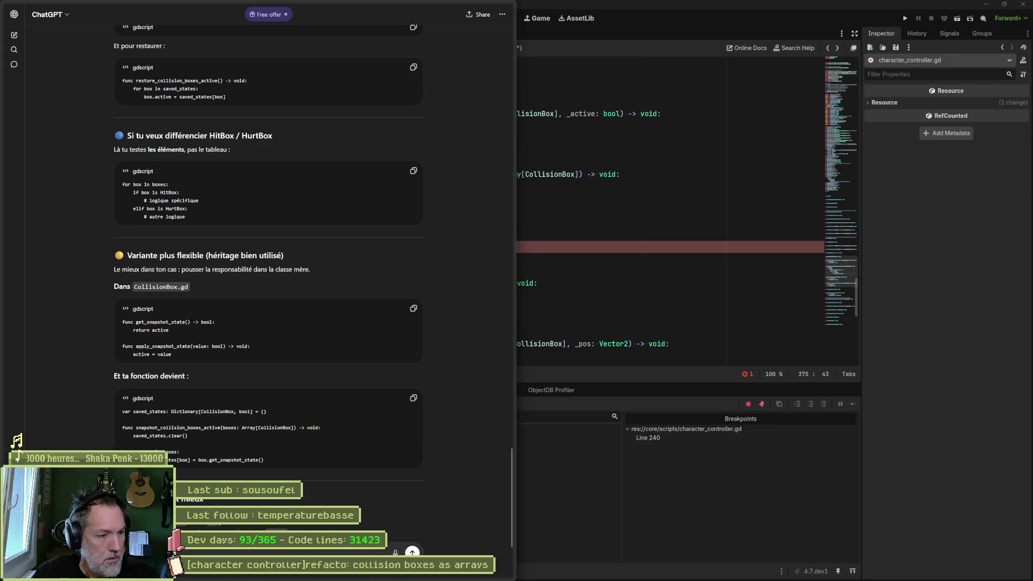
type("ement to a di")
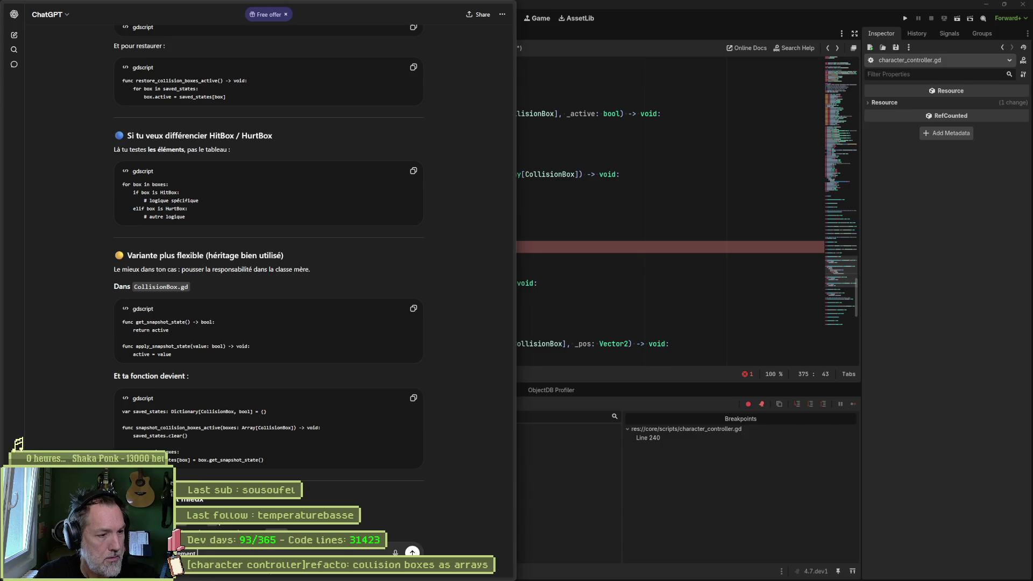
type("ctionnary")
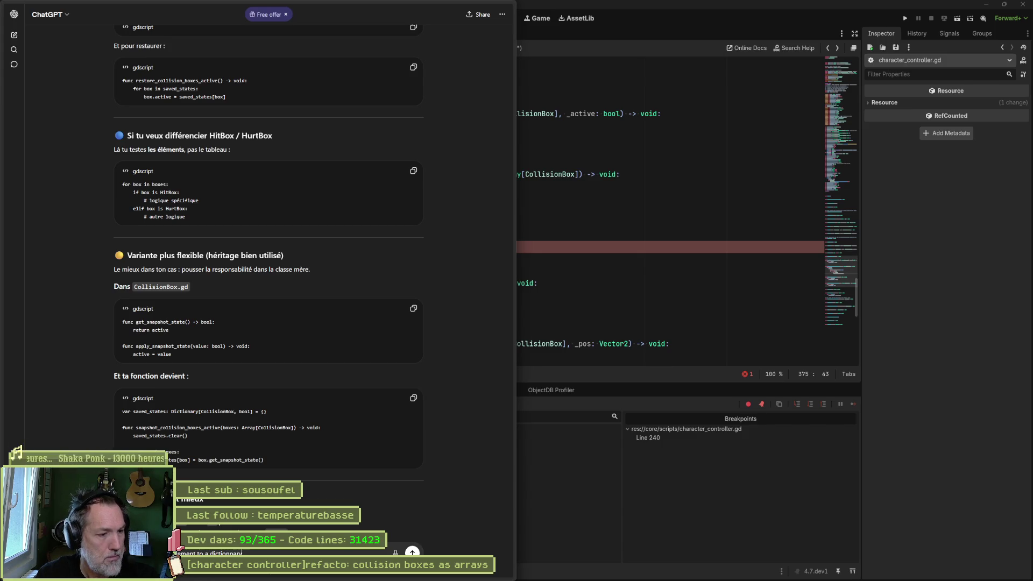
key("Return")
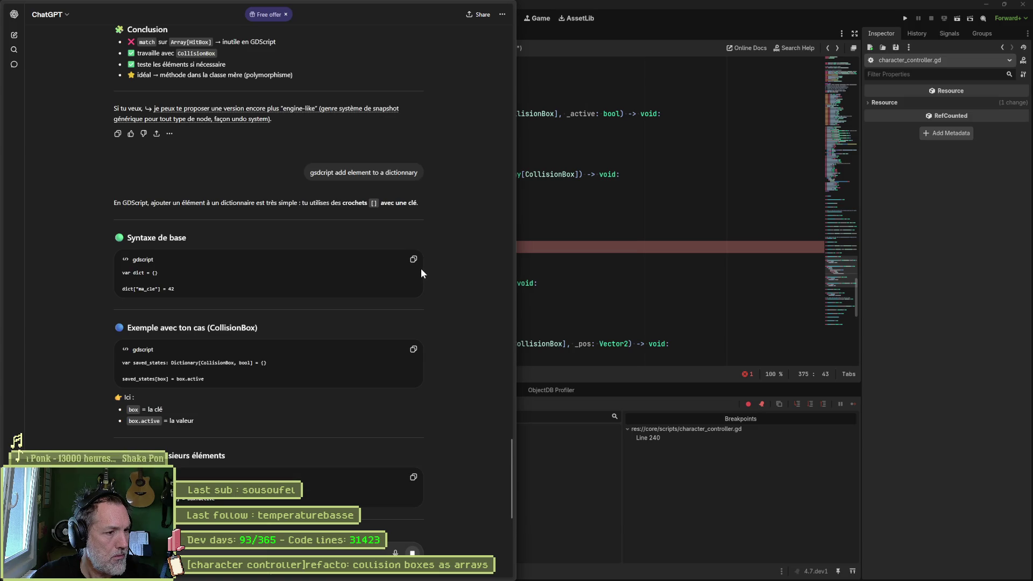
left_click(525, 246)
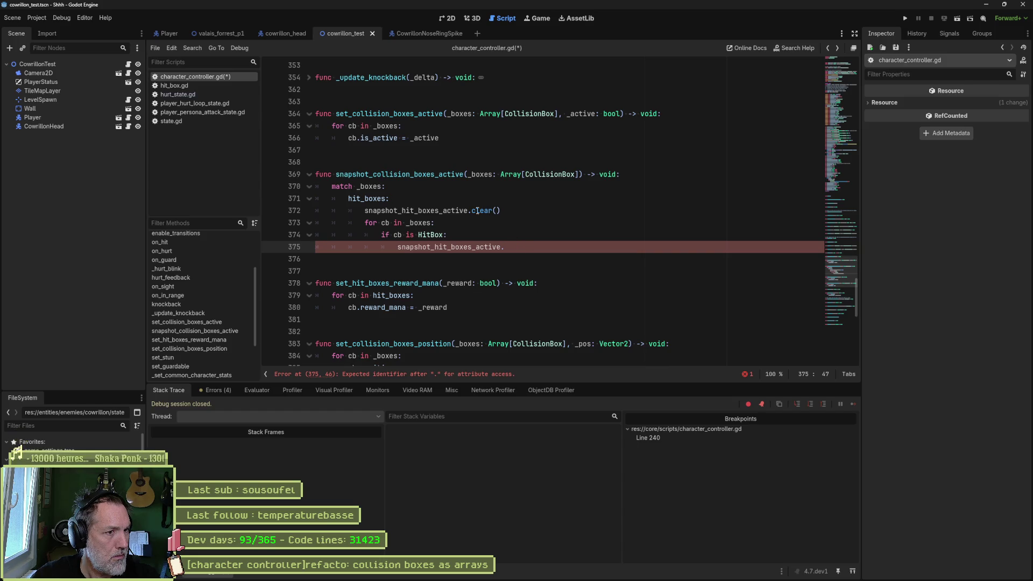
Make line 375 read snapshot_hit_boxes_active[cb] = cb.is_active.
mouse_move(382, 189)
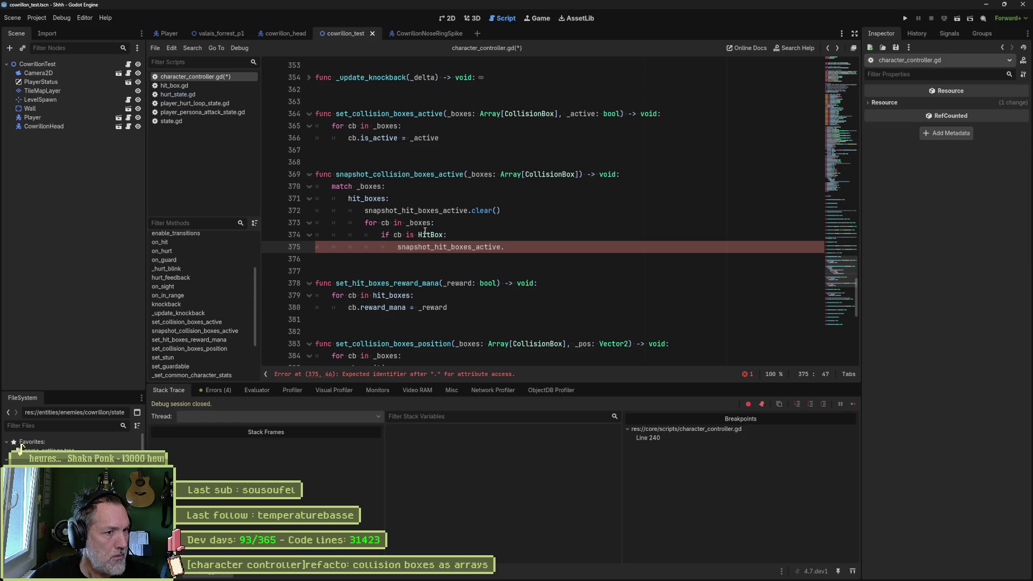
key("Left")
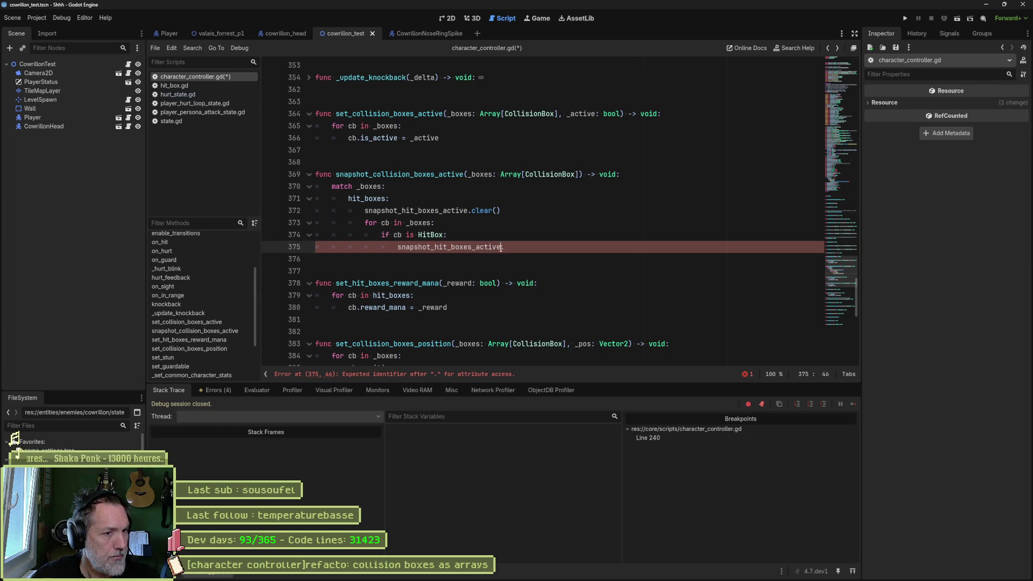
key("Delete")
type("[cb]")
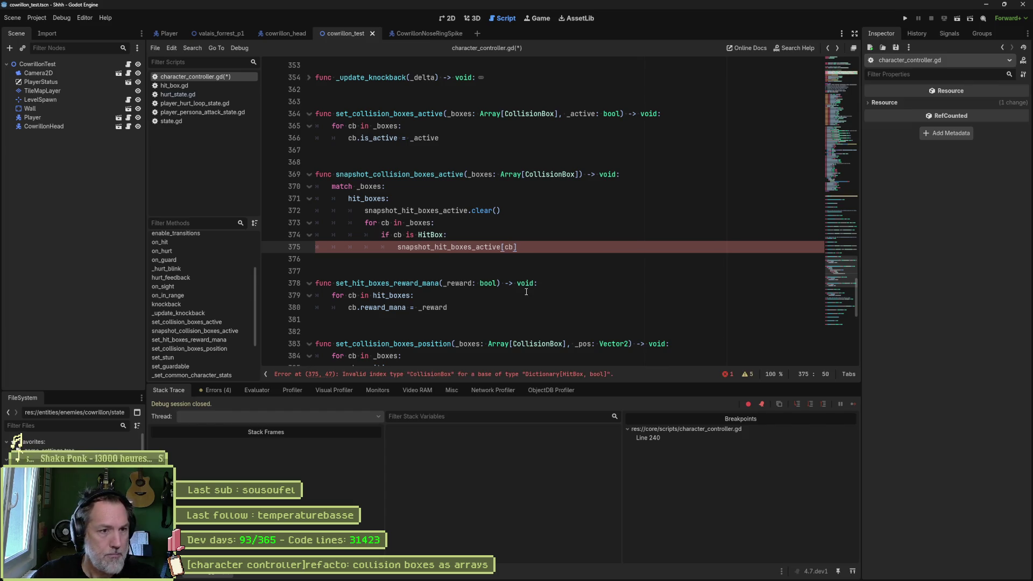
type(" =")
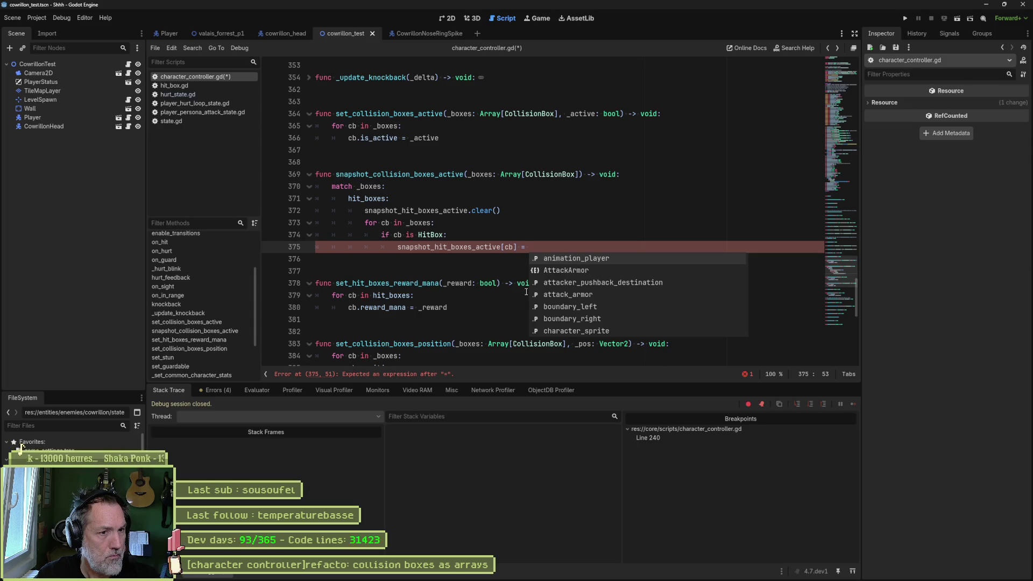
type("cb.is")
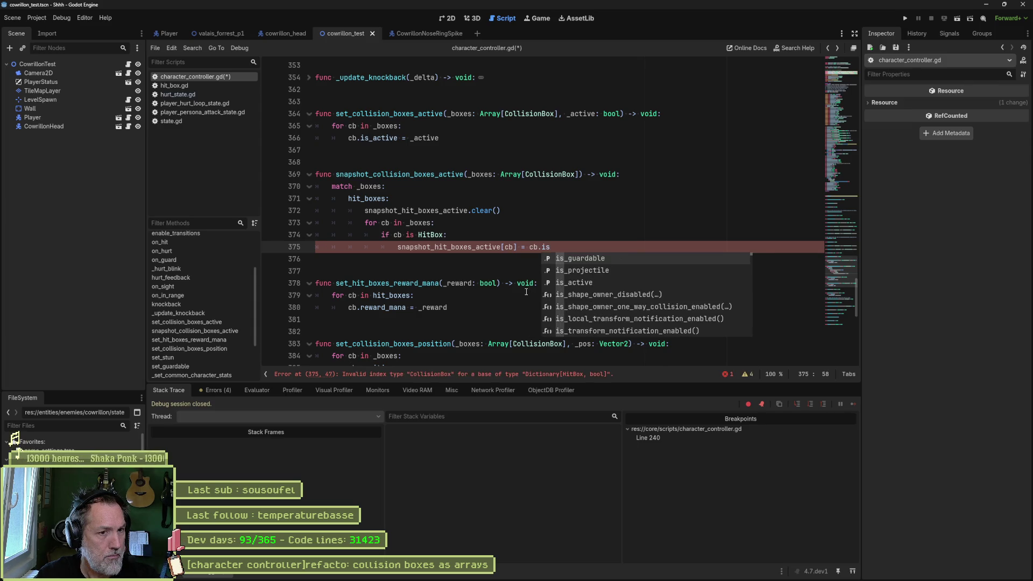
key("Down")
key("Down")
key("Return")
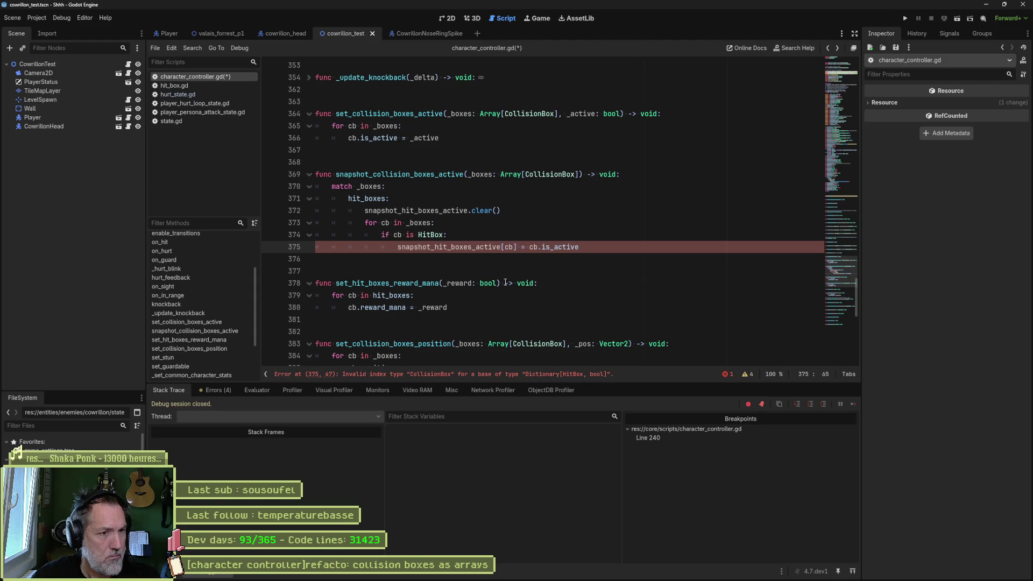
key("alt+Tab")
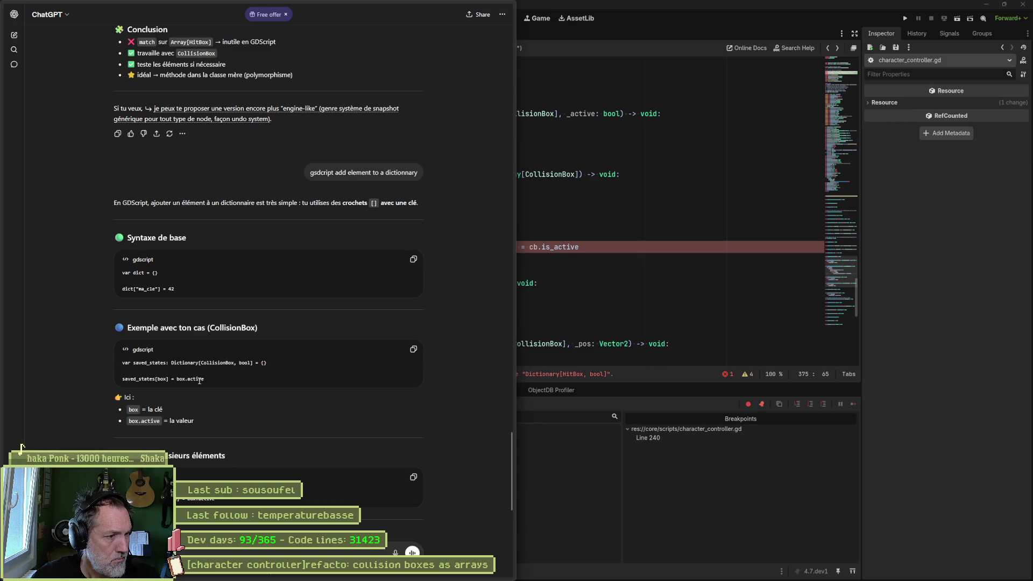
Compare the script with ChatGPT's saved_states Dictionary[CollisionBox, bool] example.
key("alt+Tab")
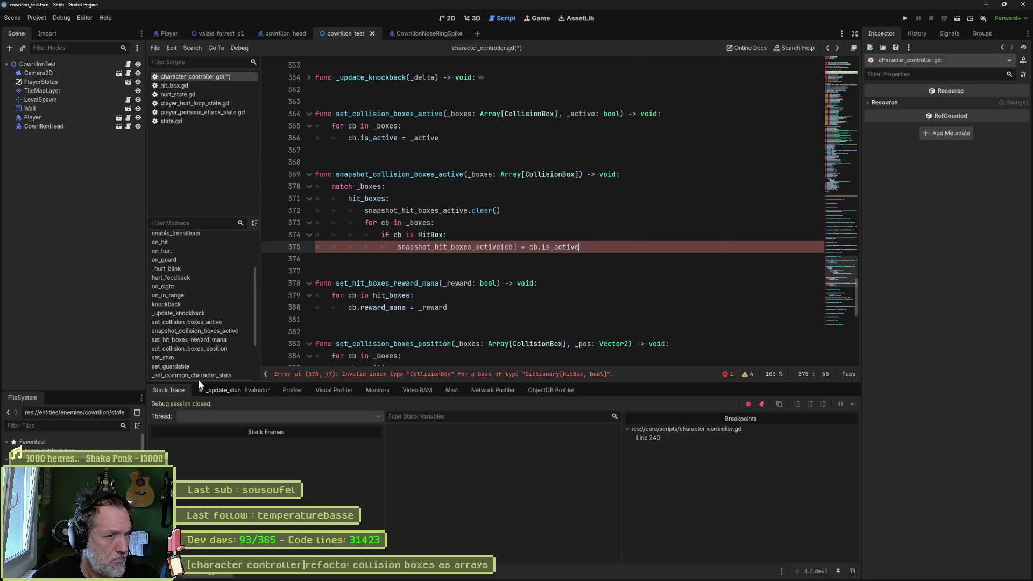
key("alt+Tab")
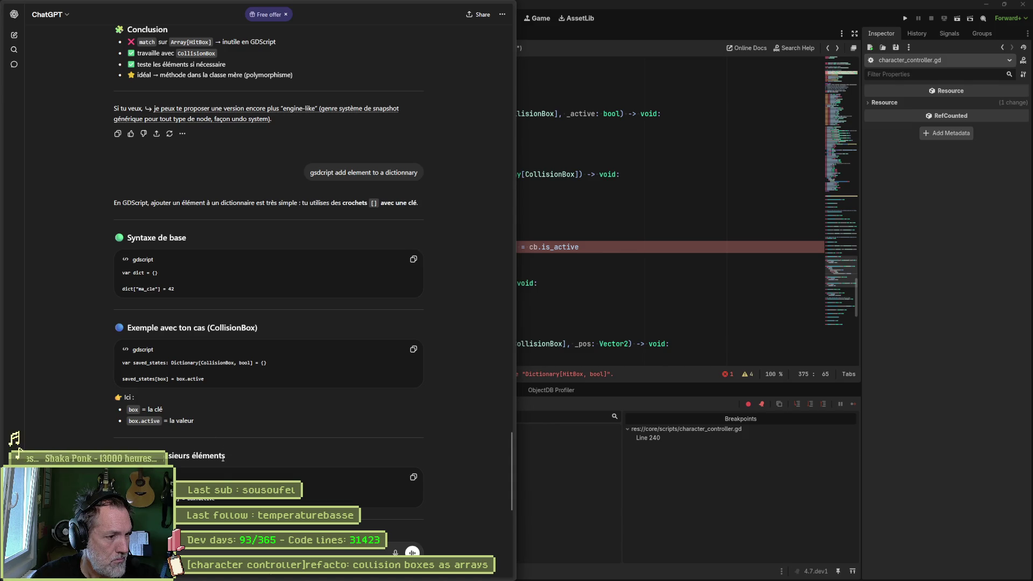
Change the cast on line 375 to 'cb as HitBox', matching the snapshot_hit_boxes_active key type.
key("alt+Tab")
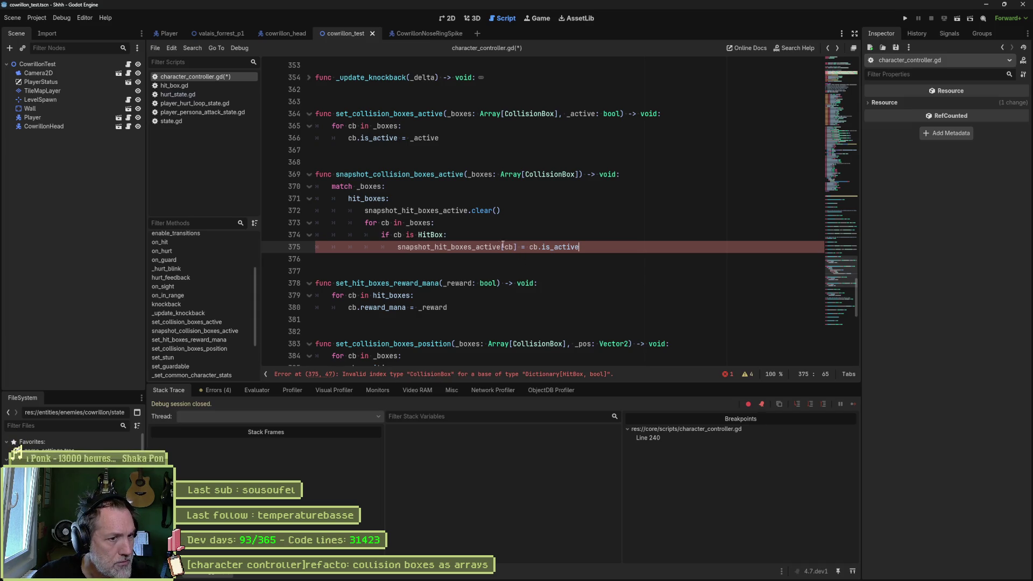
mouse_move(491, 247)
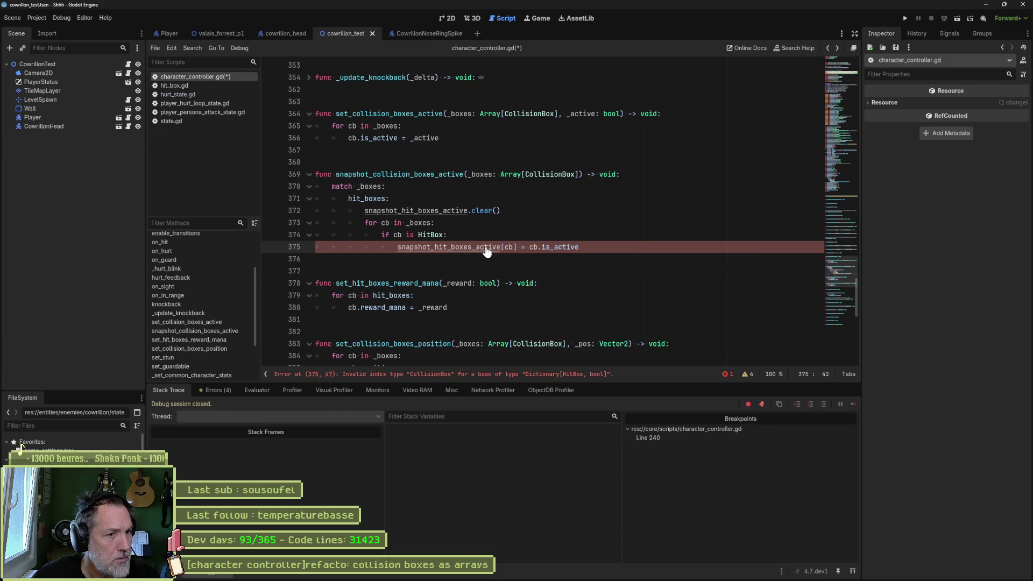
left_click(481, 247, "ctrl")
double_click(501, 210)
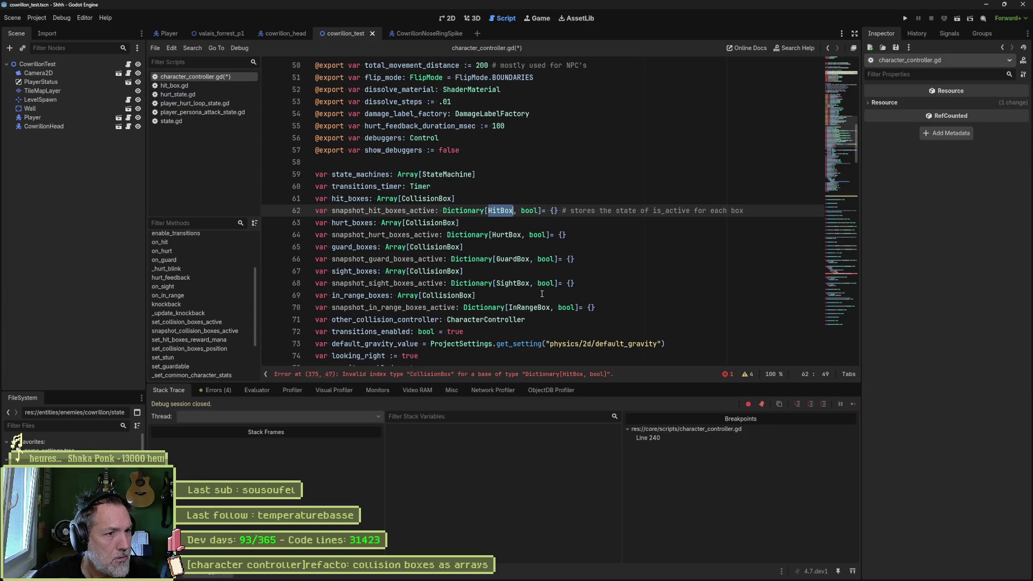
left_click(482, 374)
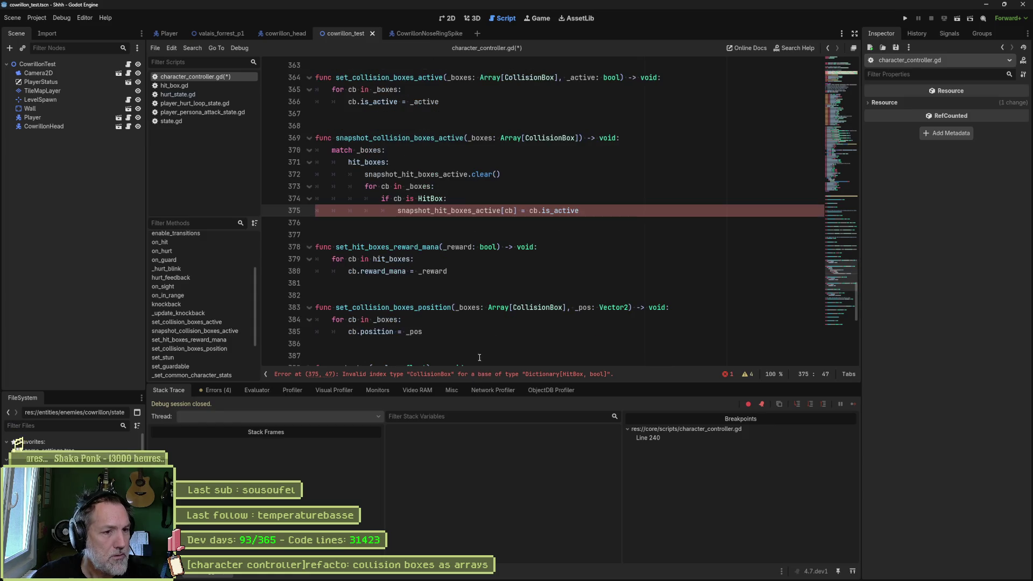
type("as Hi")
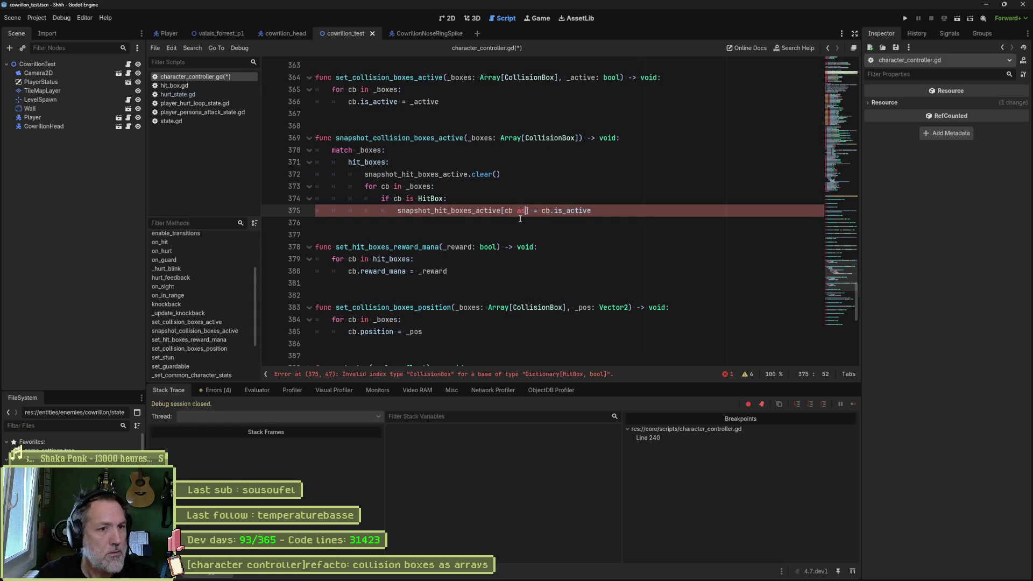
key("BackSpace")
key("BackSpace")
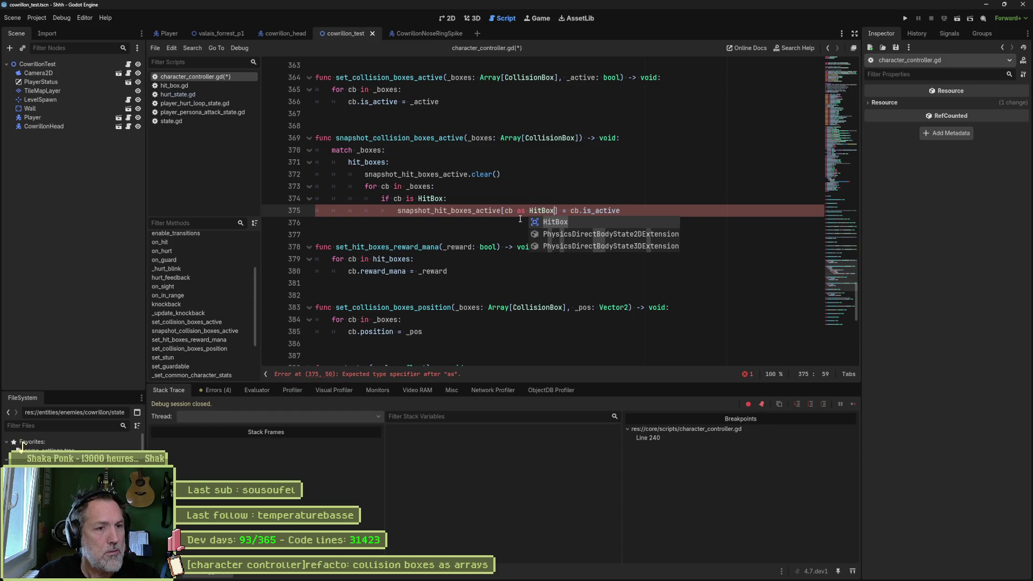
type("HitBox")
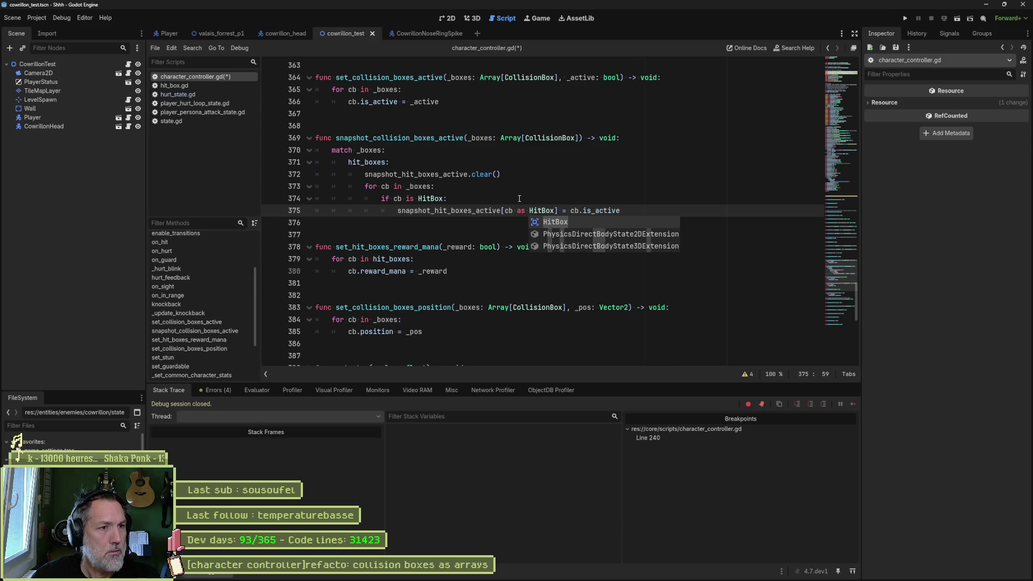
Delete the 'if cb is HitBox:' line, dedent the assignment, and select the hit_boxes branch.
left_click(582, 198)
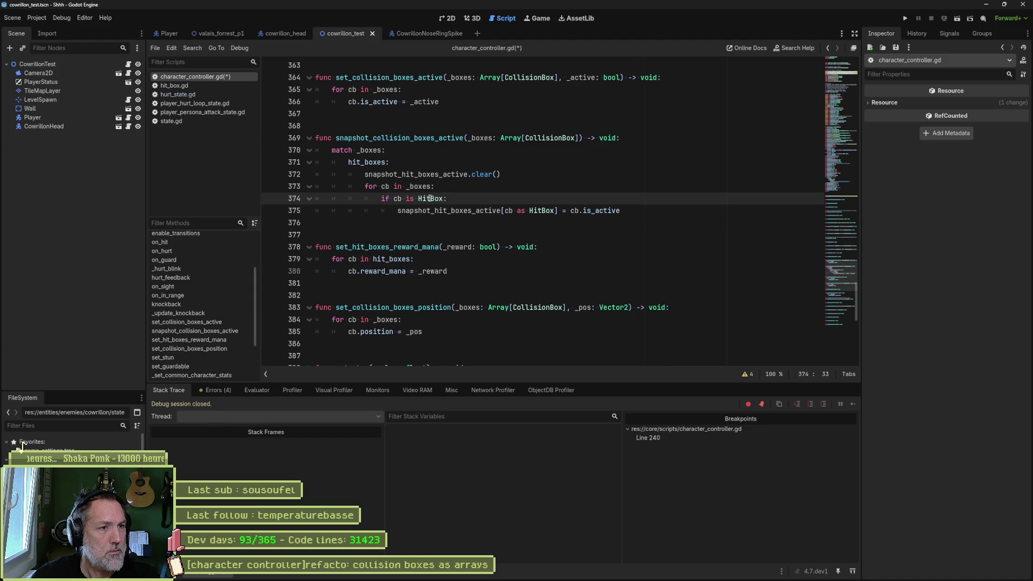
key("ctrl+shift+k")
key("shift+Tab")
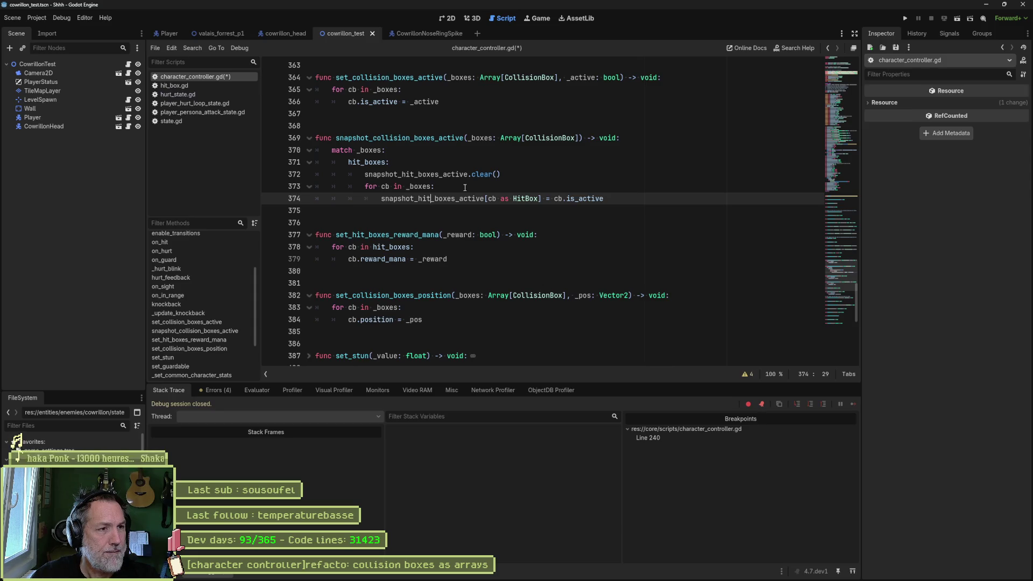
mouse_move(607, 198)
left_mouse_down()
mouse_move(377, 199)
mouse_move(334, 151)
mouse_move(615, 198)
left_mouse_up()
Paste four copies of the hit_boxes branch and rename the second one's label to hurt_boxes.
type("hit_boxes: \t\t\tsnapshot_hit_boxes_active.clear() \t\t\tfor cb in _boxes: \t\t\t\tsnapshot_hit_boxes_active[cb as HitBox] = cb.is_active")
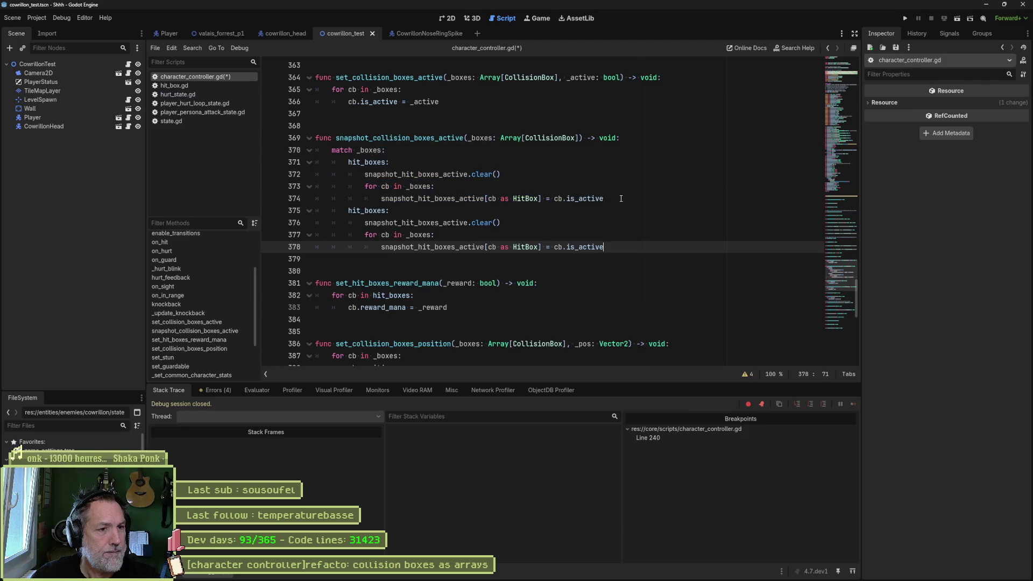
key("ctrl+v")
key("ctrl+v")
key("ctrl+v")
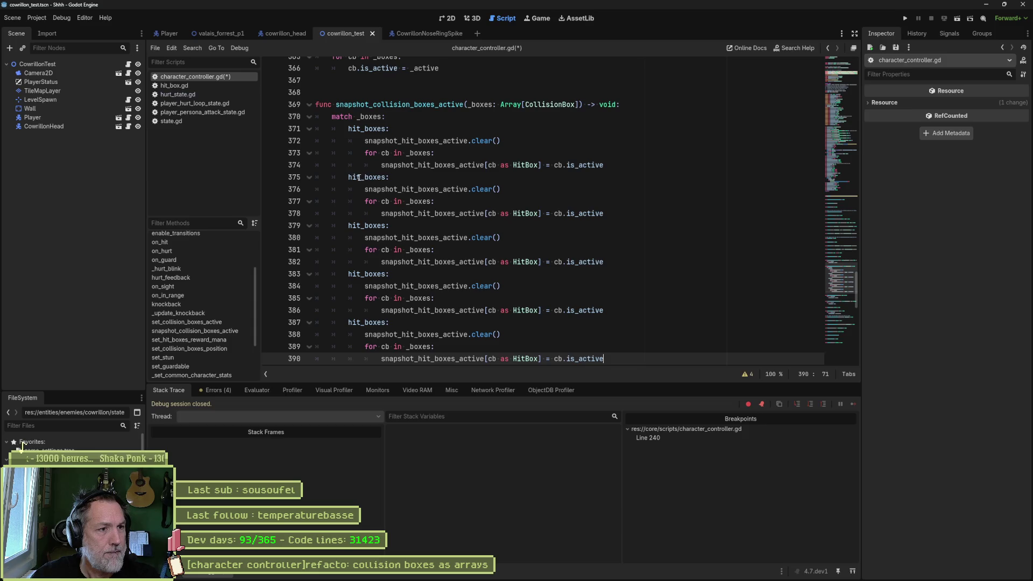
left_click(359, 177)
key("BackSpace")
type("u")
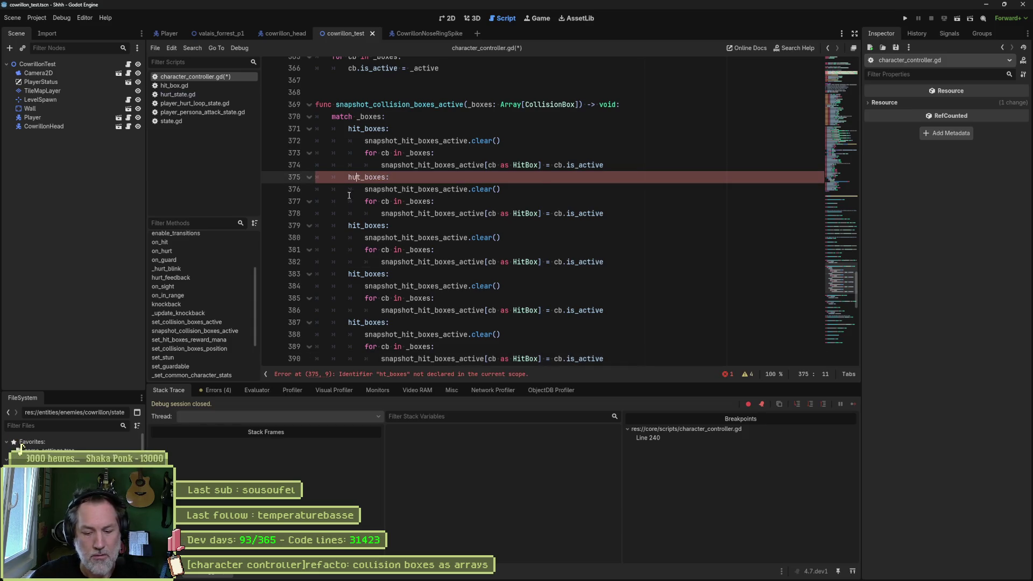
type("r")
left_click(402, 166)
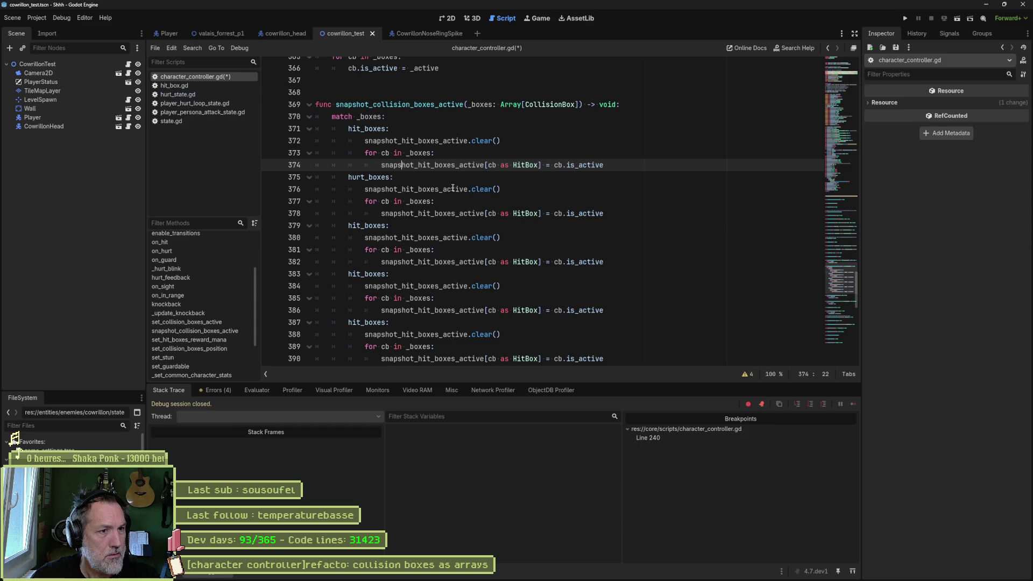
Point the hurt_boxes branch at snapshot_hurt_boxes_active and cast its boxes to HurtBox.
left_click(426, 214)
key("BackSpace")
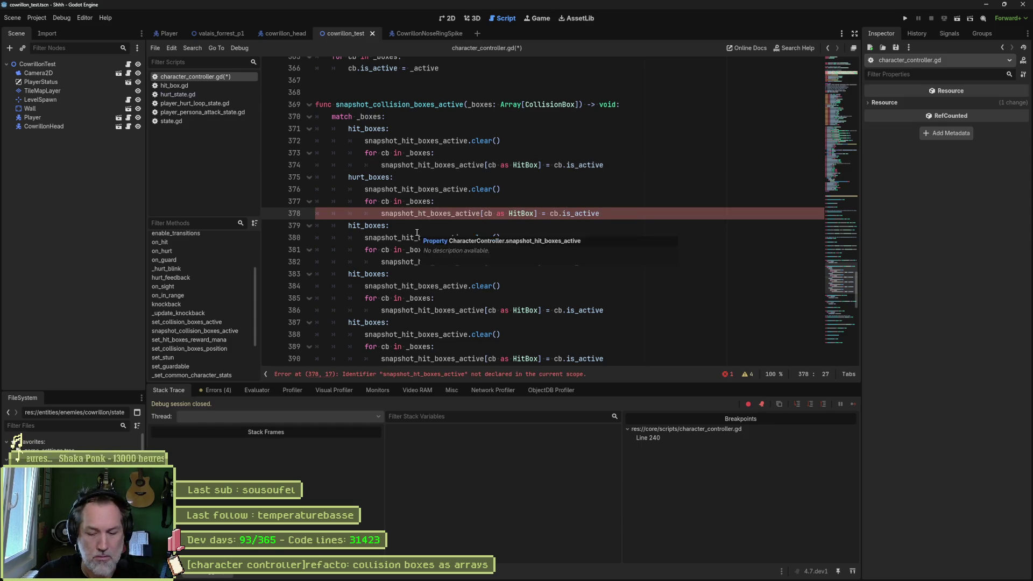
type("ur")
key("Up")
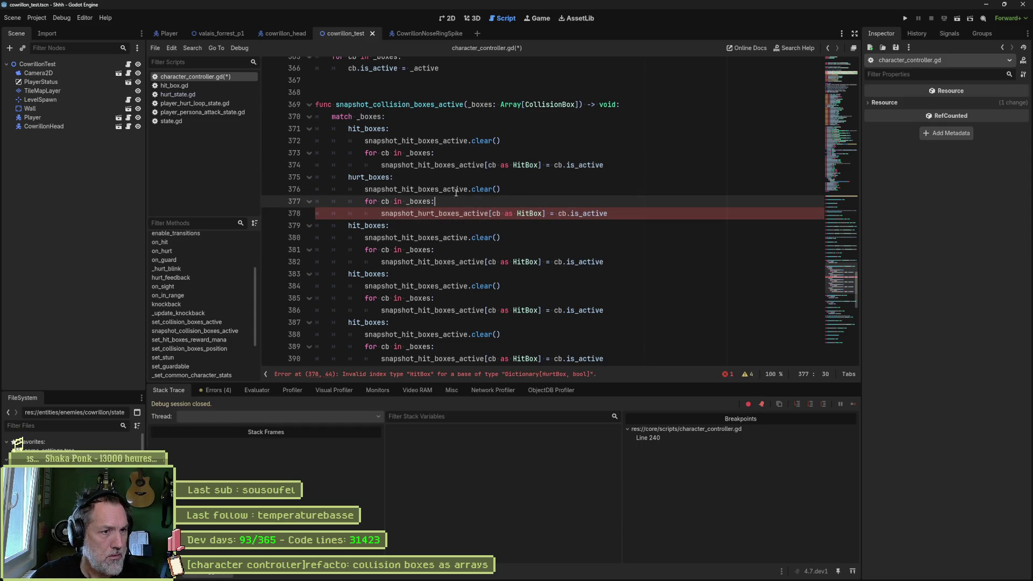
left_click(410, 189)
key("BackSpace")
type("urt")
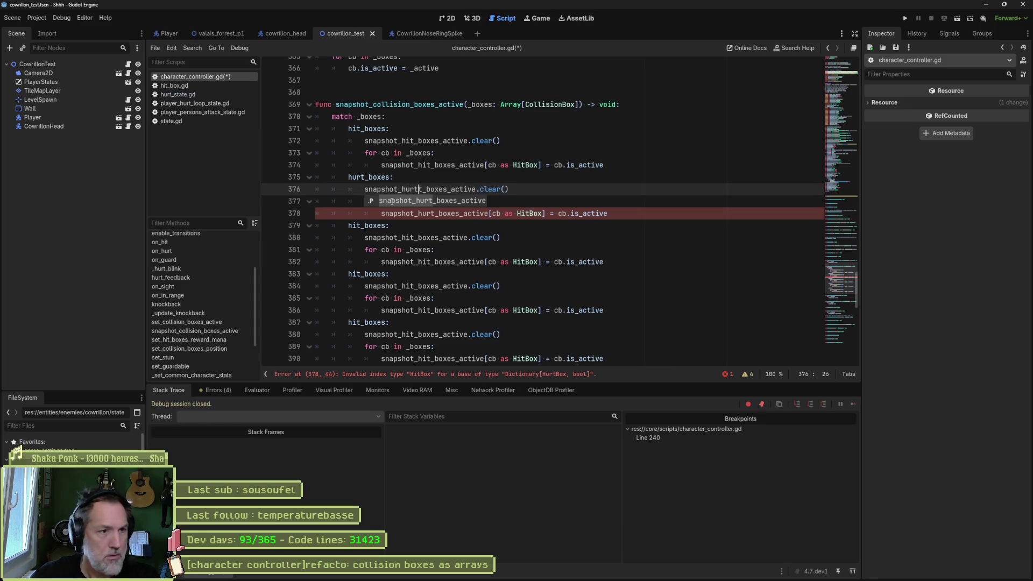
key("Delete")
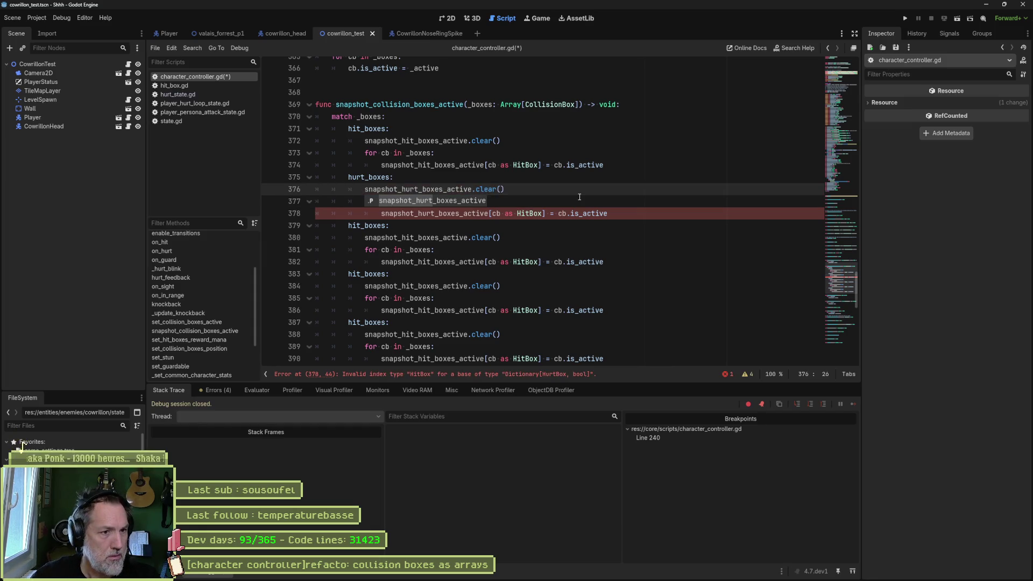
left_click(571, 213)
left_click(525, 214)
key("BackSpace")
type("ur")
left_click(594, 201)
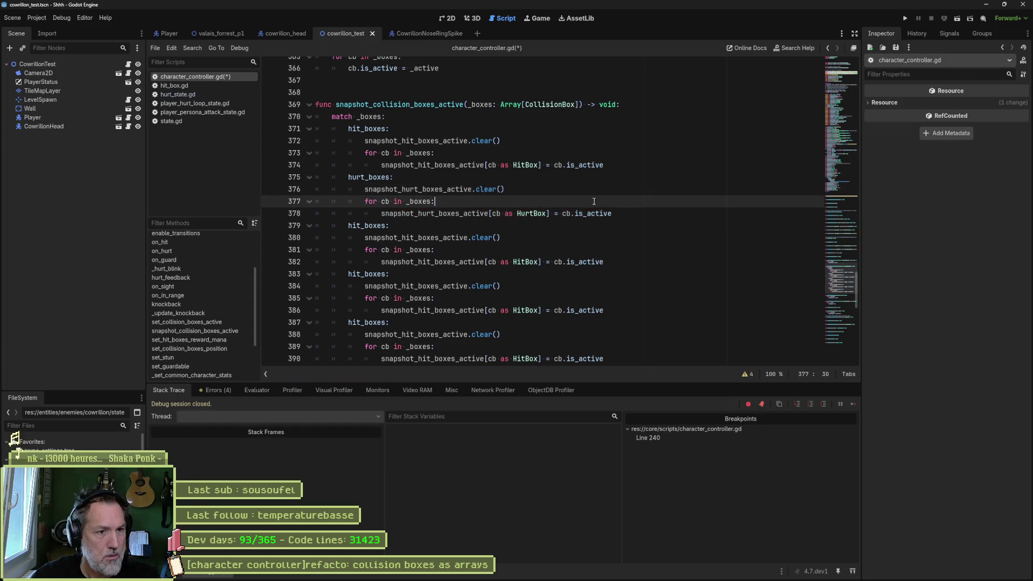
Turn the third branch into guard_boxes using snapshot_guard_boxes_active and a GuardBox cast.
left_click_drag(360, 226, 347, 226)
type("guard")
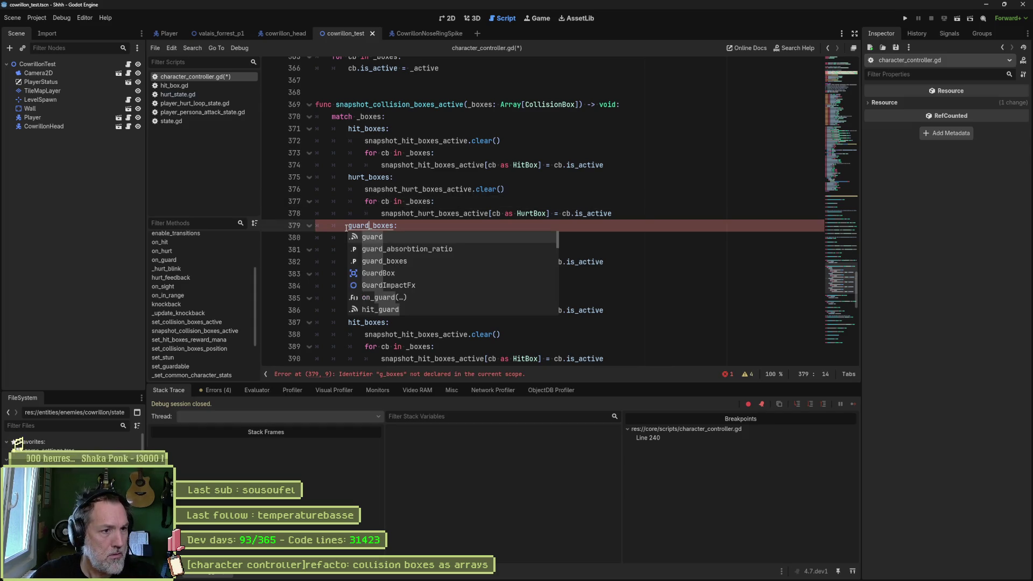
left_click(433, 214)
mouse_move(415, 238)
left_mouse_down()
mouse_move(401, 238)
mouse_move(430, 261)
mouse_move(418, 261)
left_mouse_up()
type("guard")
type("guard")
left_click_drag(521, 262, 533, 262)
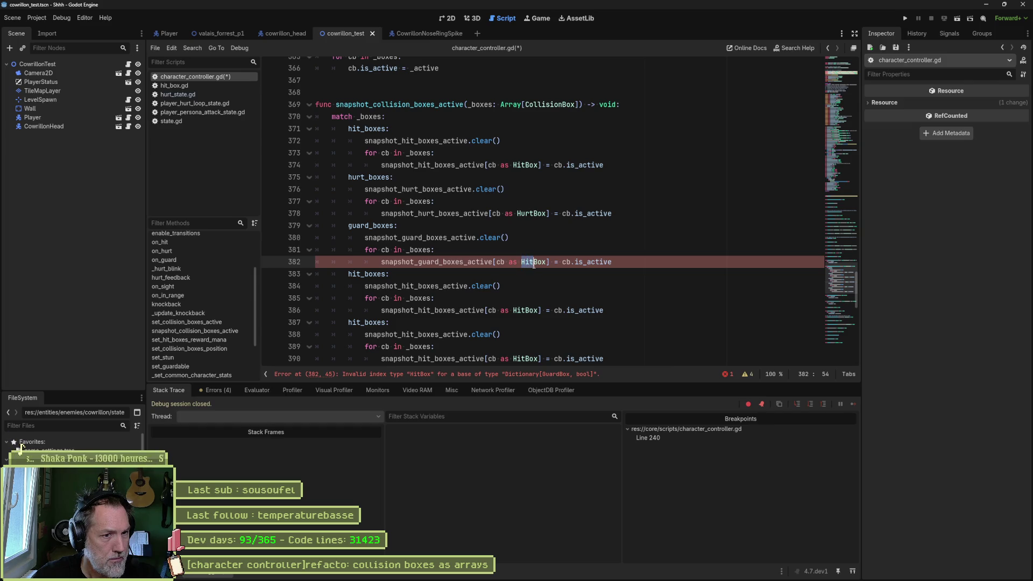
type("Guard")
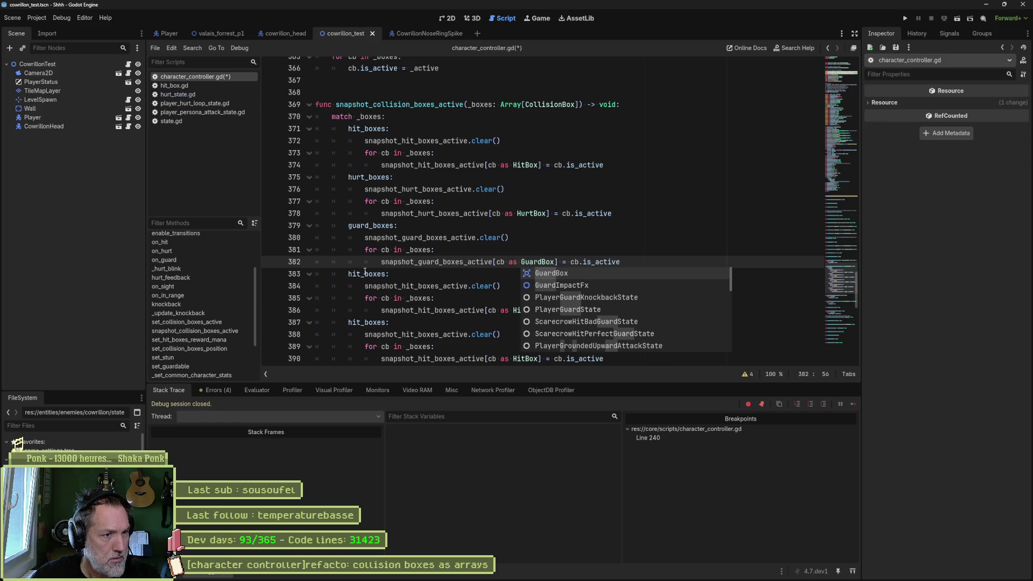
scroll(368, 274, "down", 2)
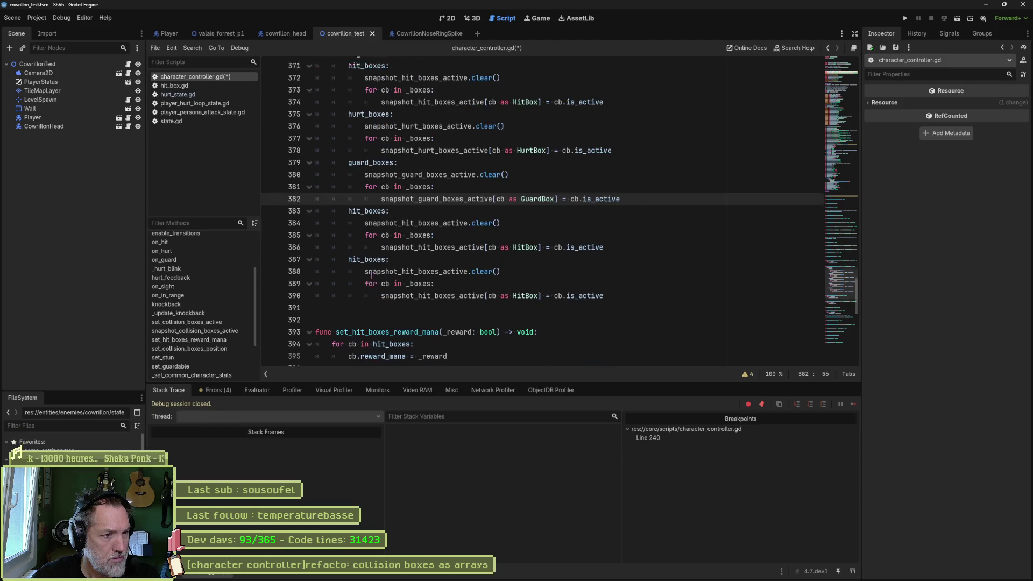
Turn the fourth branch into sight_boxes using snapshot_sight_boxes_active and a SightBox cast.
left_click_drag(349, 202, 361, 203)
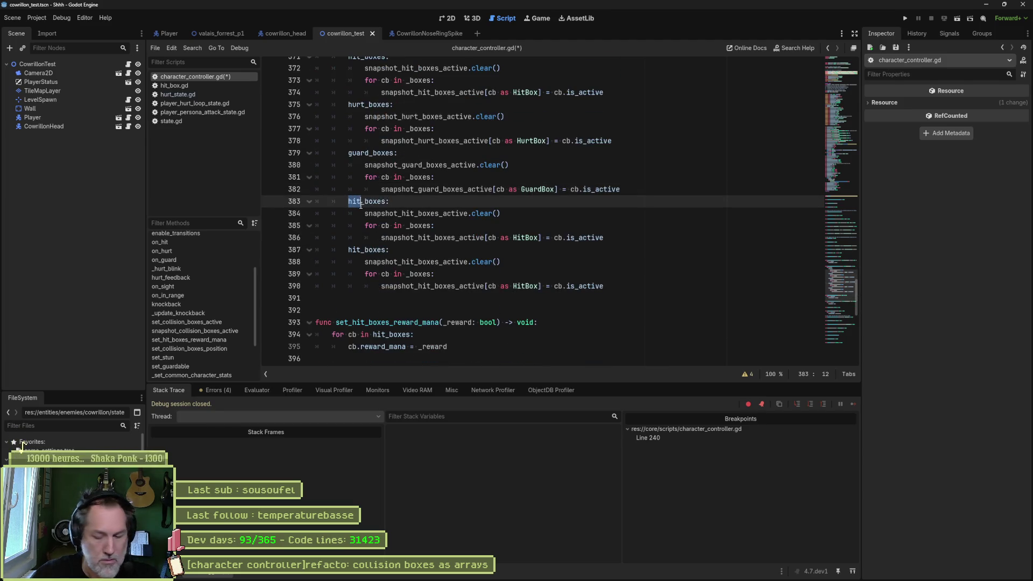
type("sight")
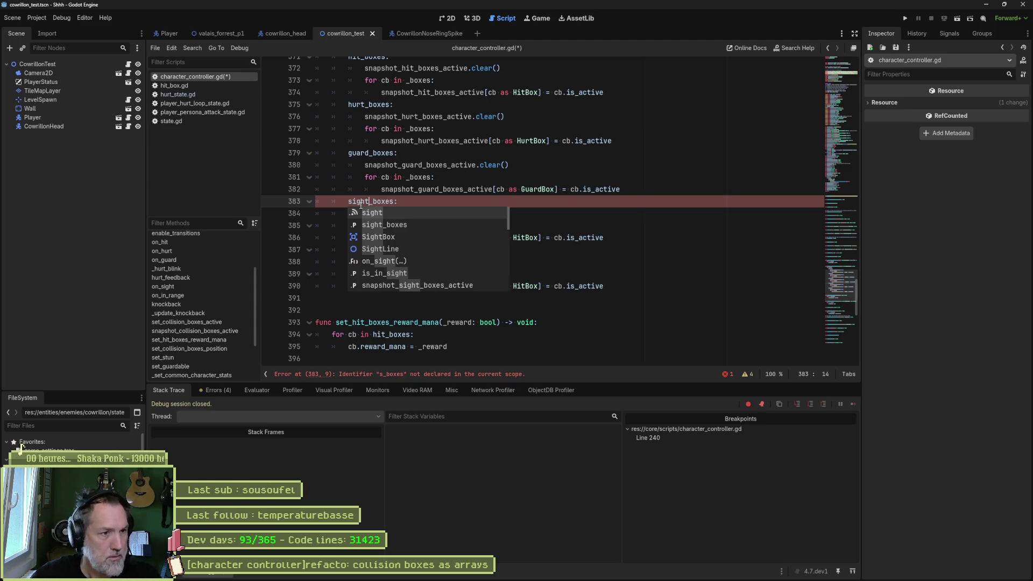
key("Escape")
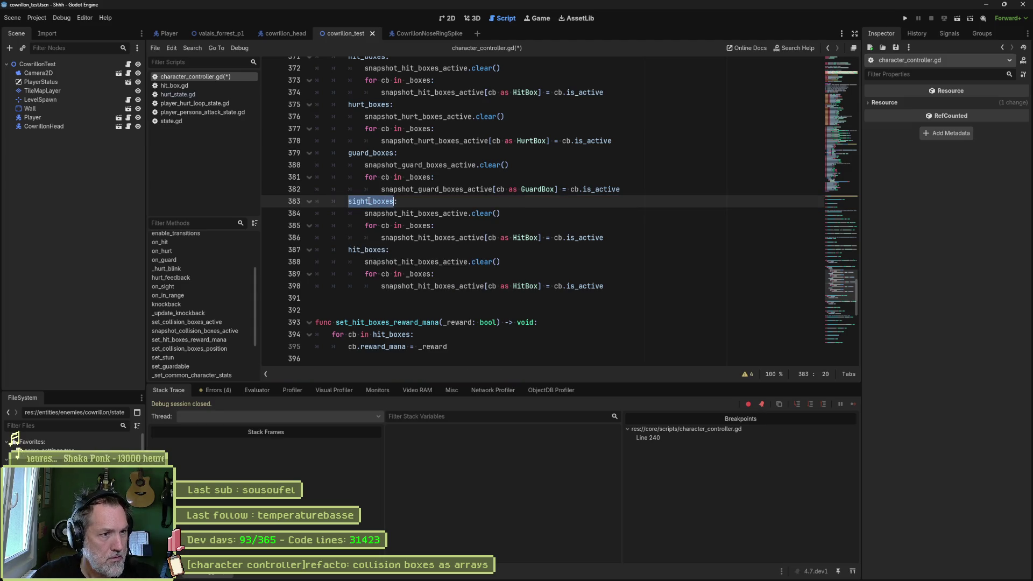
mouse_move(416, 213)
left_mouse_down()
mouse_move(402, 213)
mouse_move(418, 238)
left_mouse_up()
type("sight")
type("sight")
left_click_drag(521, 237, 534, 237)
type("Sight")
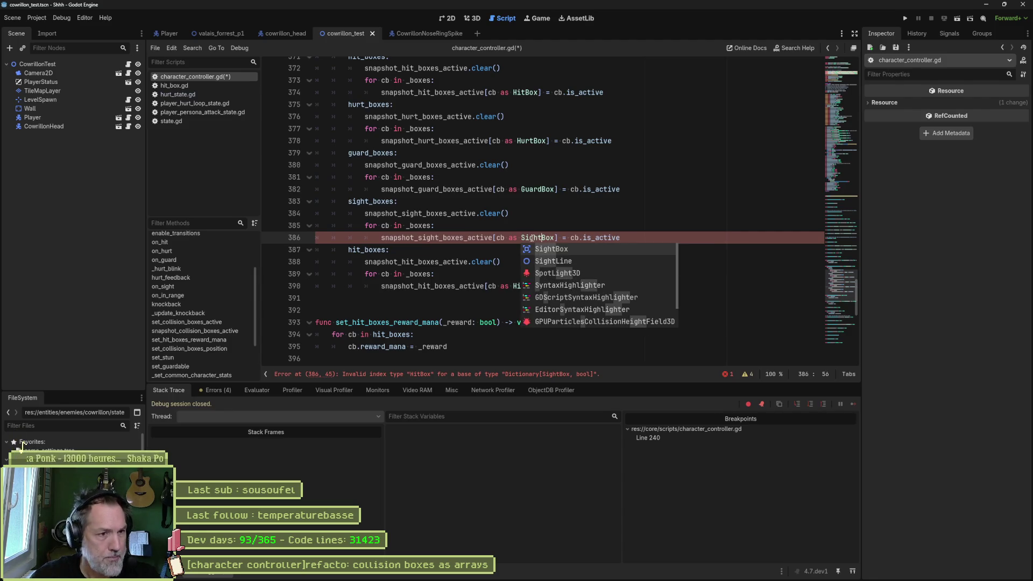
Turn the fifth branch into in_range_boxes using snapshot_in_range_boxes_active and an InRangeBox cast.
left_click_drag(349, 250, 358, 253)
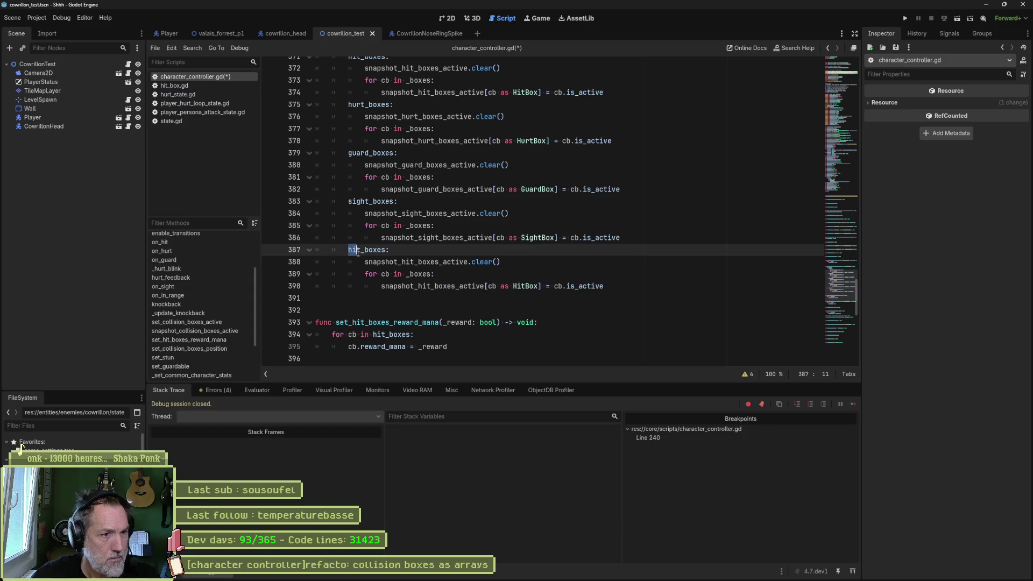
key("shift+Right")
type("in_range")
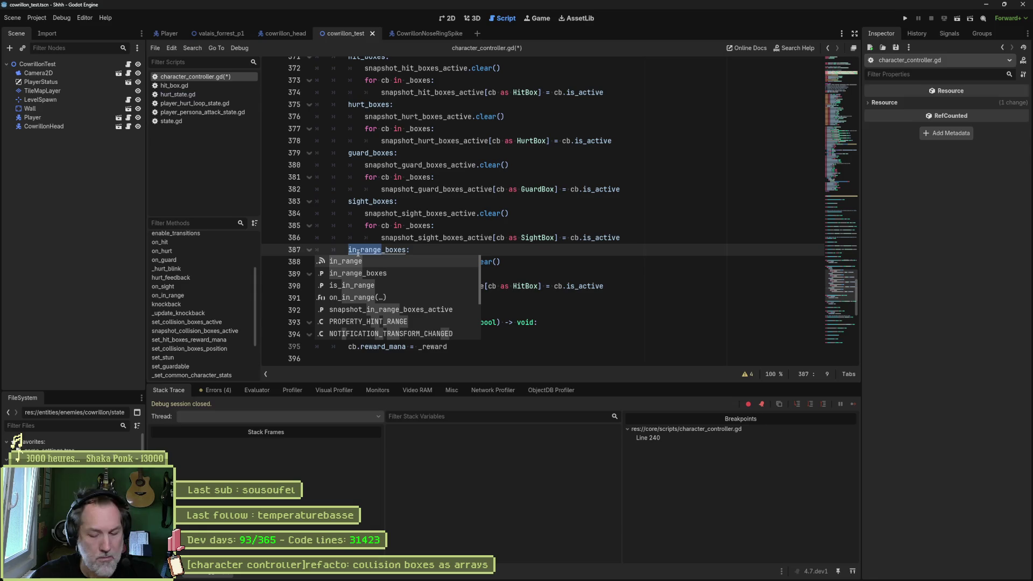
key("Escape")
mouse_move(402, 262)
left_mouse_down()
mouse_move(413, 263)
mouse_move(418, 285)
left_mouse_up()
type("in_range")
left_click(430, 286)
type("in_range")
double_click(540, 286)
type("InRa")
key("Return")
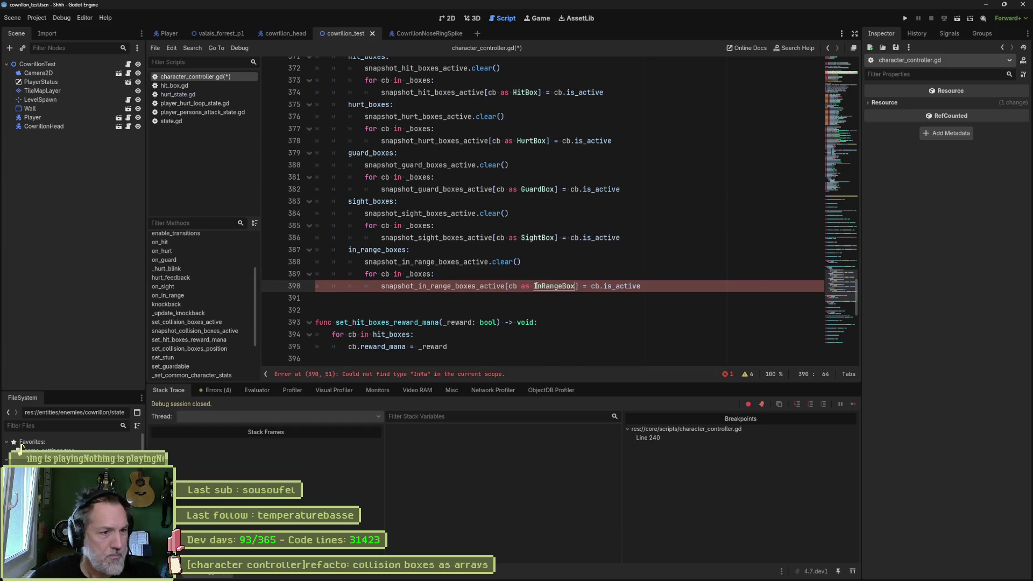
Save character_controller.gd and select the whole snapshot_collision_boxes_active function.
key("ctrl+s")
scroll(662, 278, "up", 5)
left_click(415, 201, "shift")
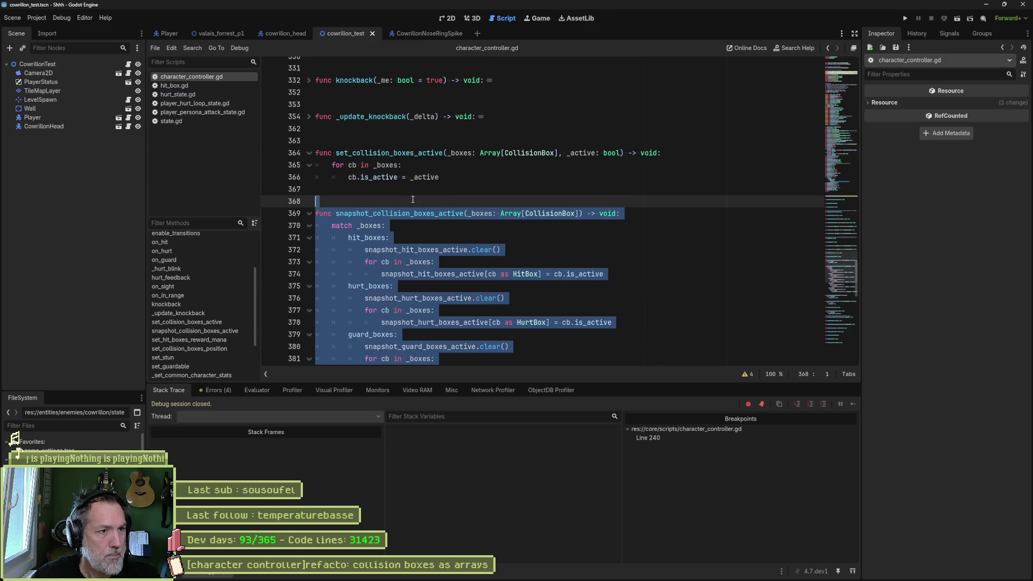
Paste the snapshot_collision_boxes_active code into ChatGPT, send it, and return to Godot.
key("ctrl+c")
left_click(557, 576)
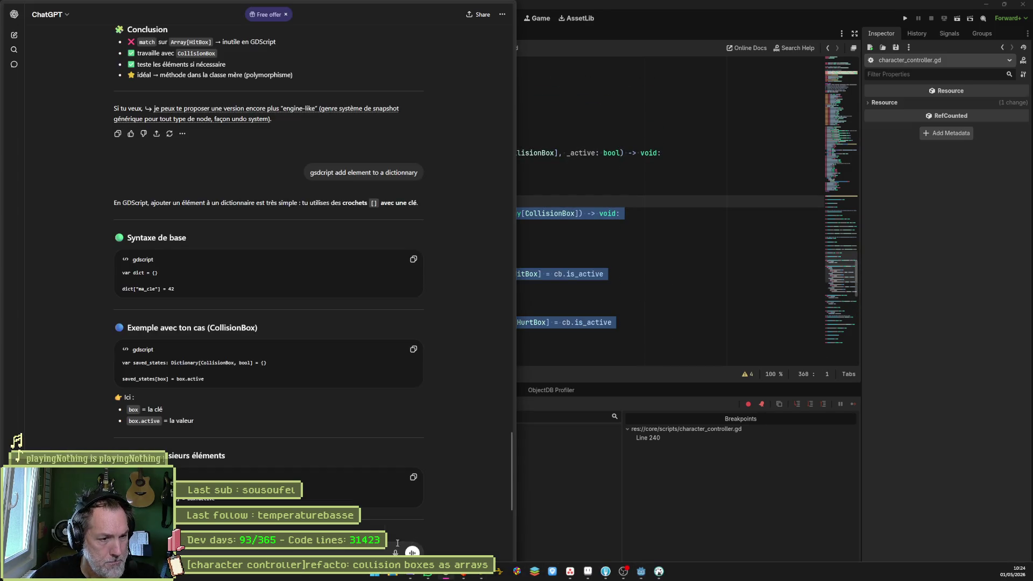
key("ctrl+v")
key("Return")
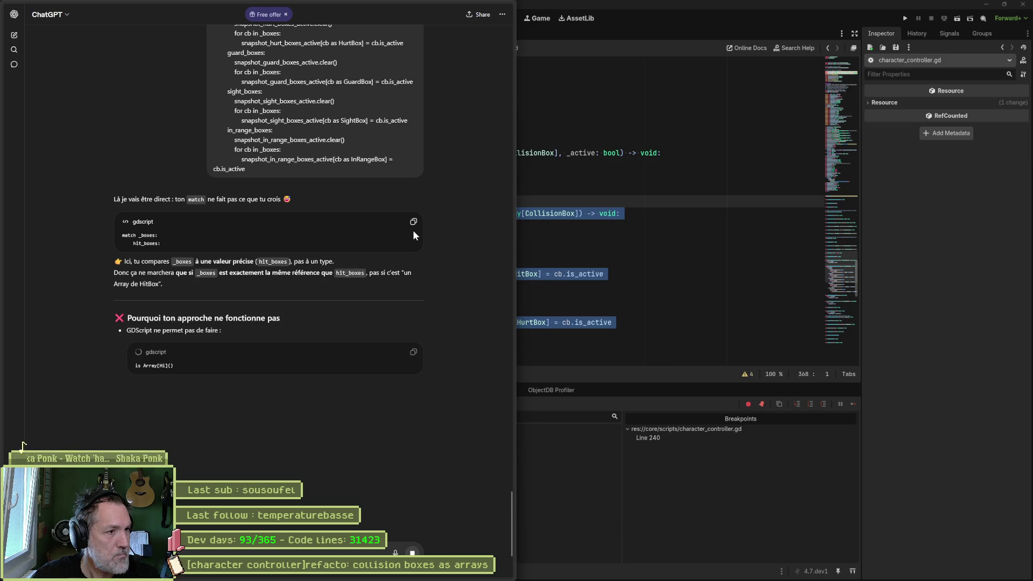
left_click(586, 265)
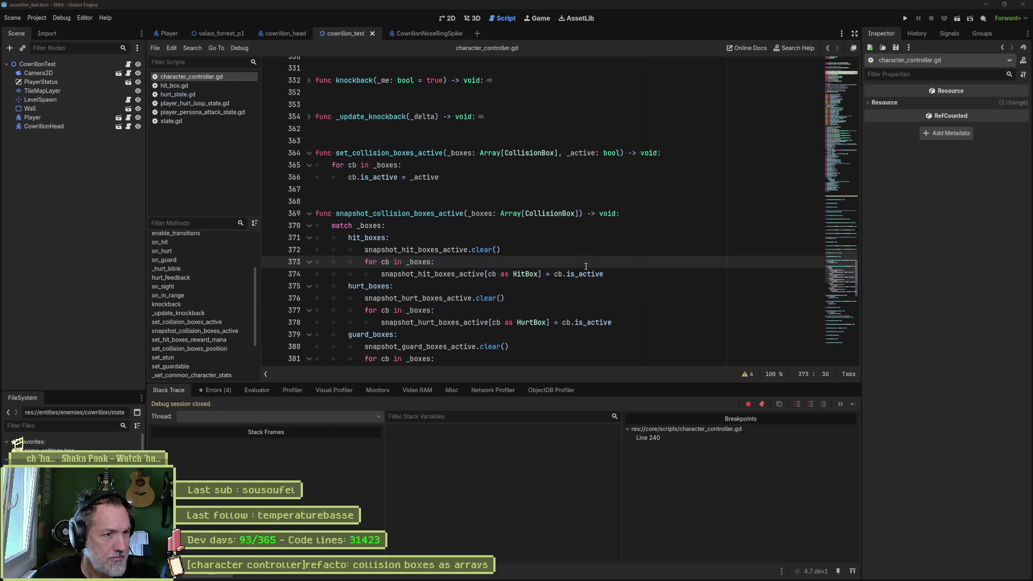
Bring ChatGPT's reply about the failing match in front of the Godot script editor.
key("alt+Tab")
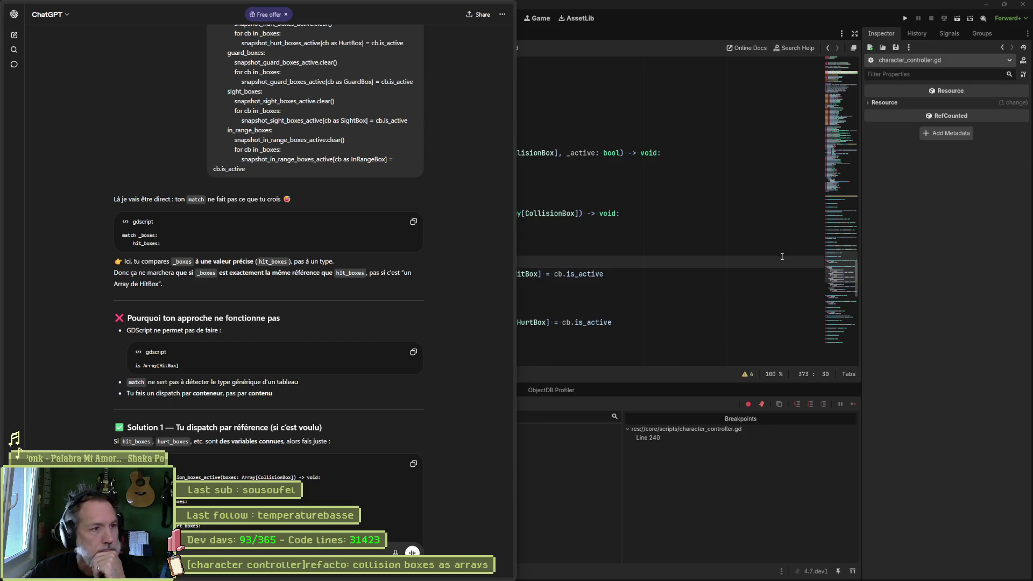
Return to the Godot script editor after reading ChatGPT's dispatch-by-reference suggestion.
left_click(641, 266)
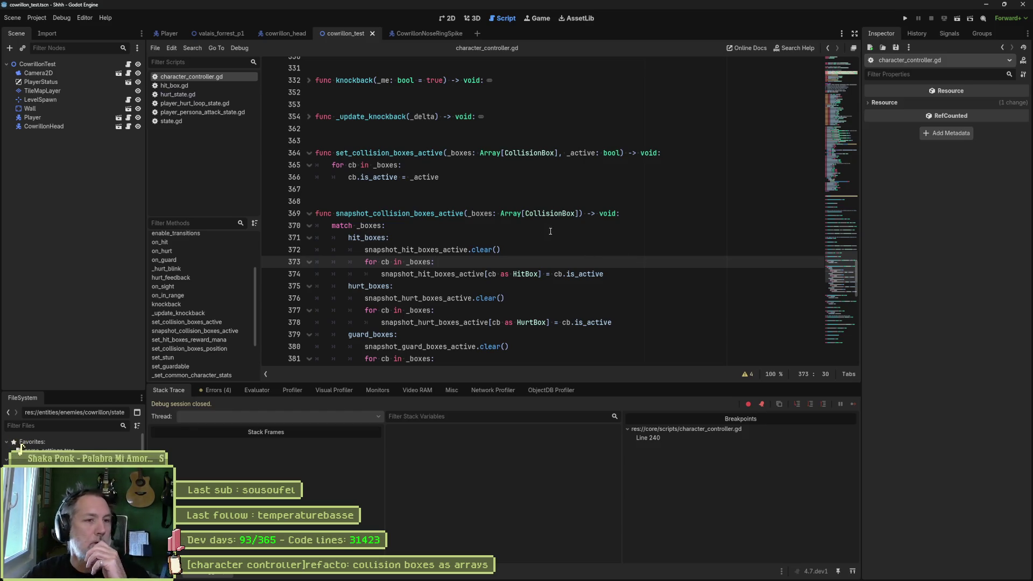
Select the _boxes: Array[CollisionBox] parameter of snapshot_collision_boxes_active.
double_click(481, 214)
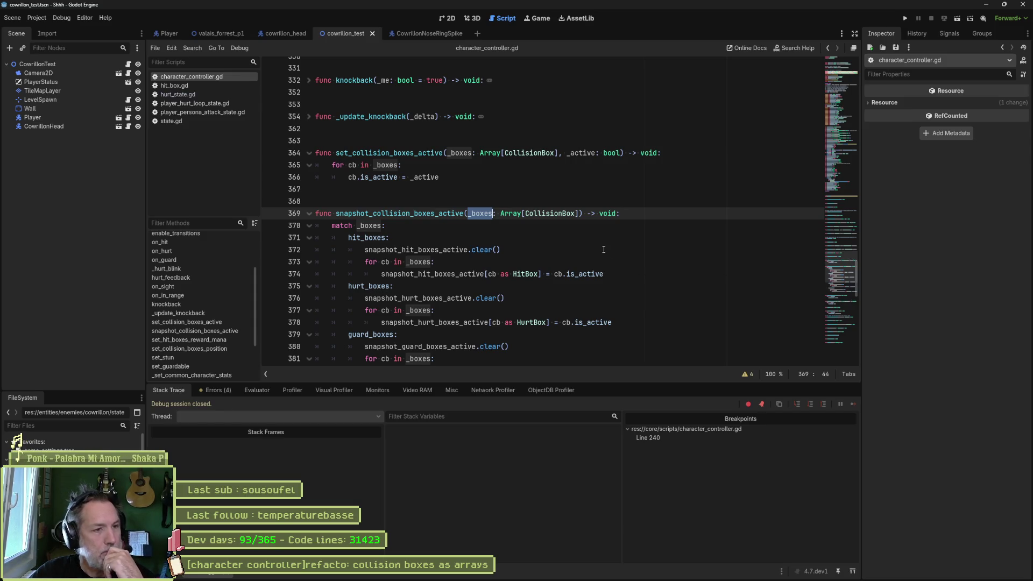
left_click_drag(582, 214, 465, 214)
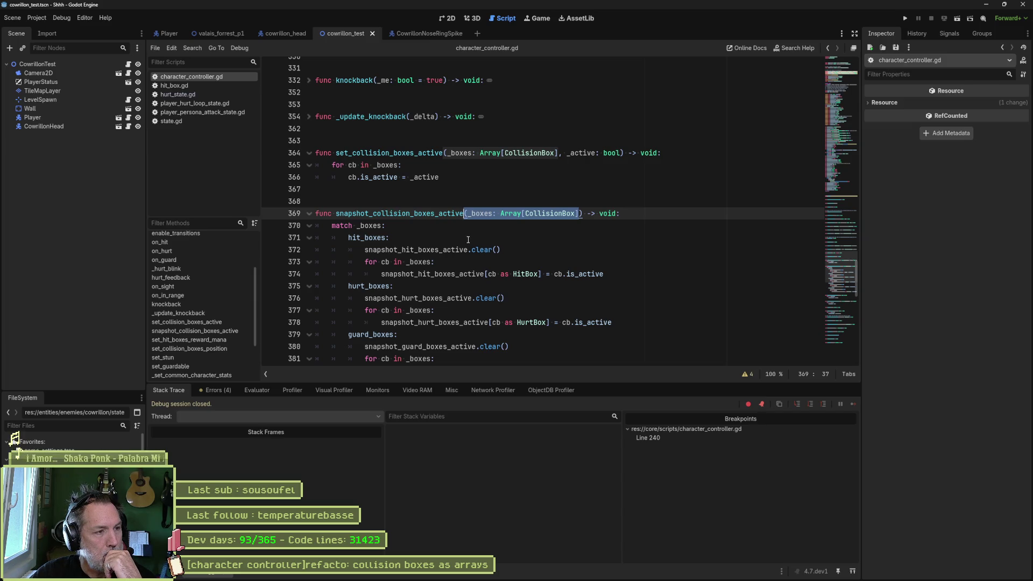
In collision_box.gd, add 'enum Type{' with NONE, HIT_BOX, HURT_BOX, SIGHT_BOX, IN_RANGE above the signals.
left_click(492, 194)
left_click(516, 160, "ctrl")
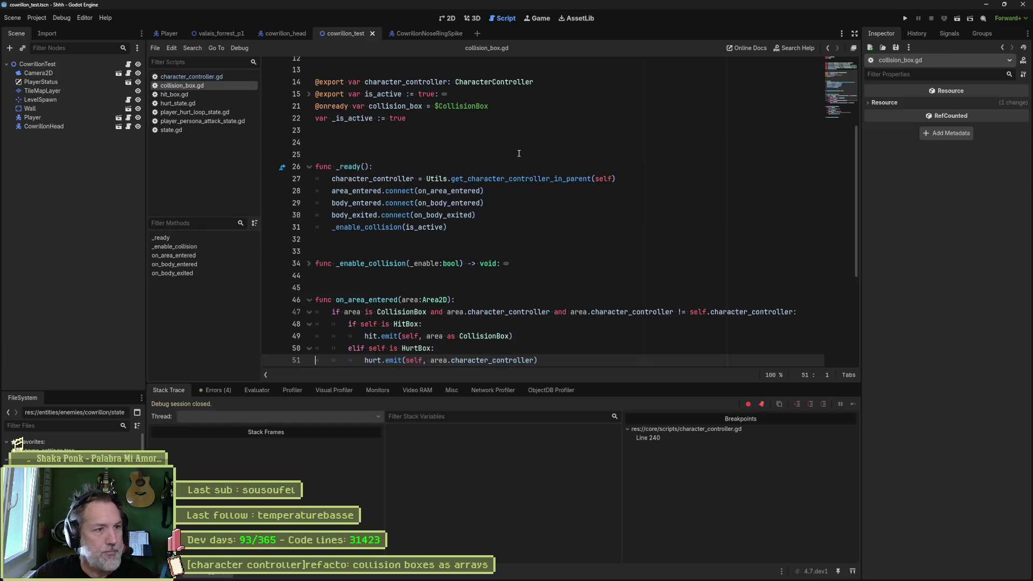
scroll(519, 153, "up", 4)
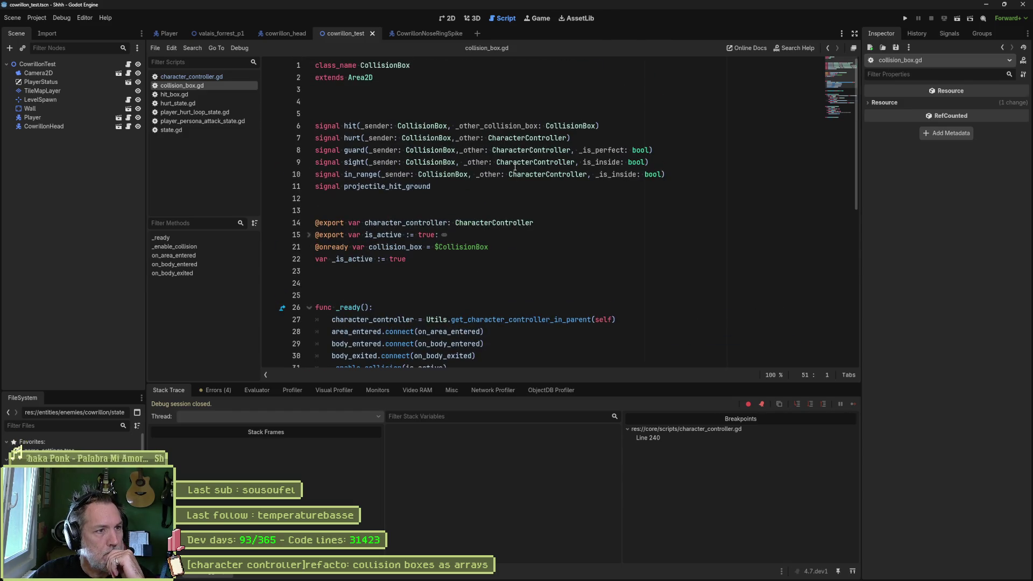
left_click(385, 111)
key("Return")
key("Return")
key("Up")
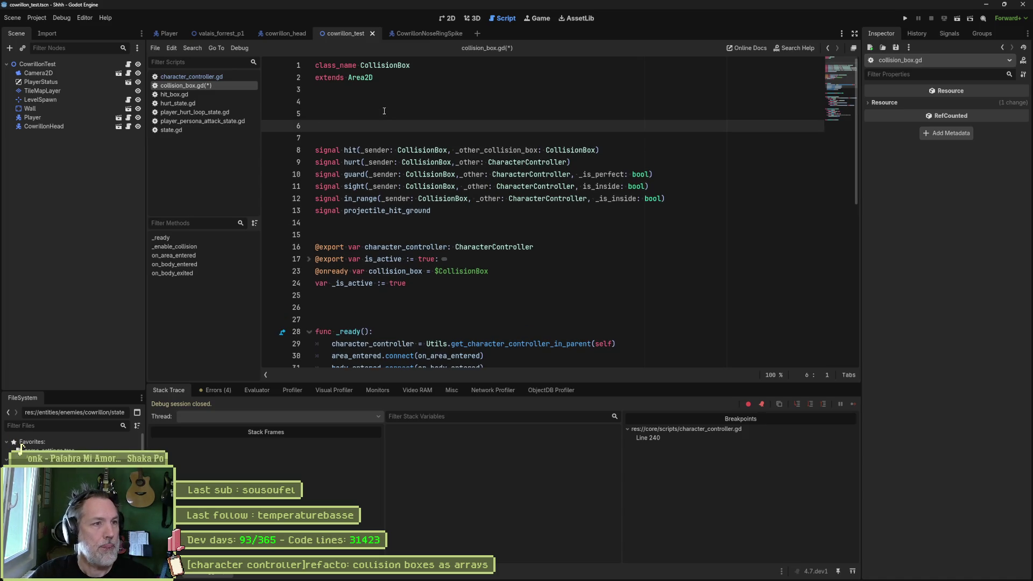
type("enum ")
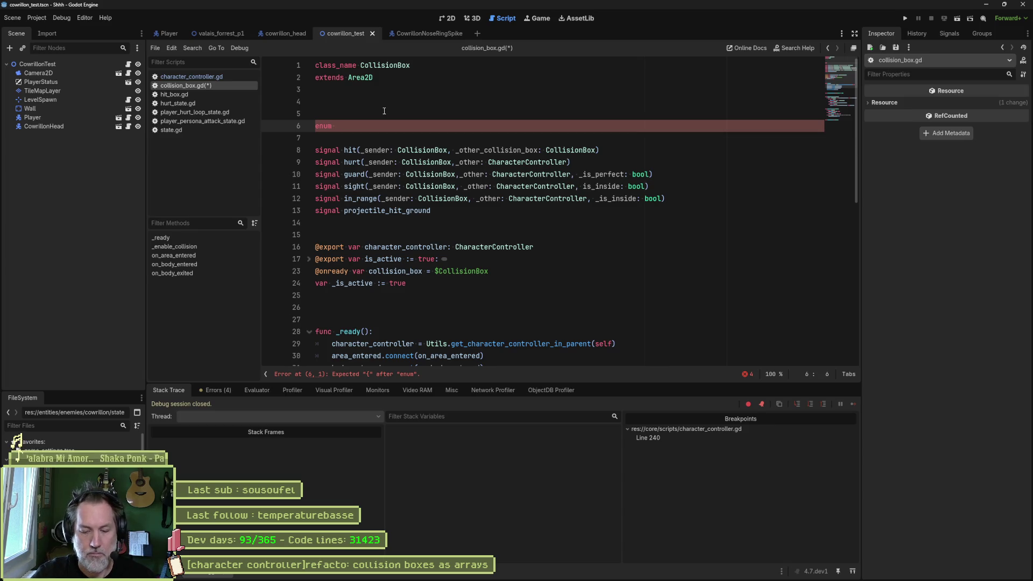
type("Type")
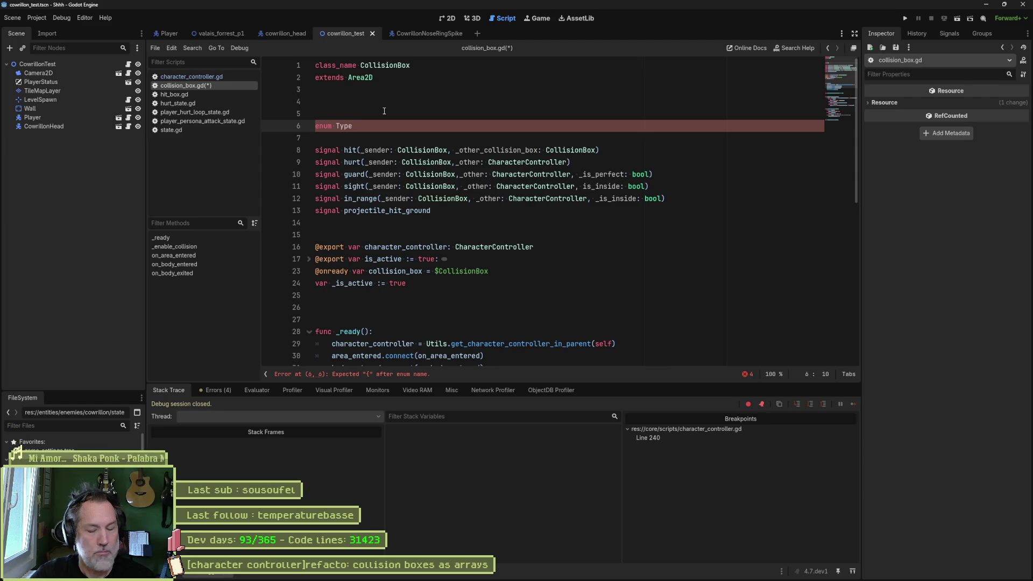
type("{")
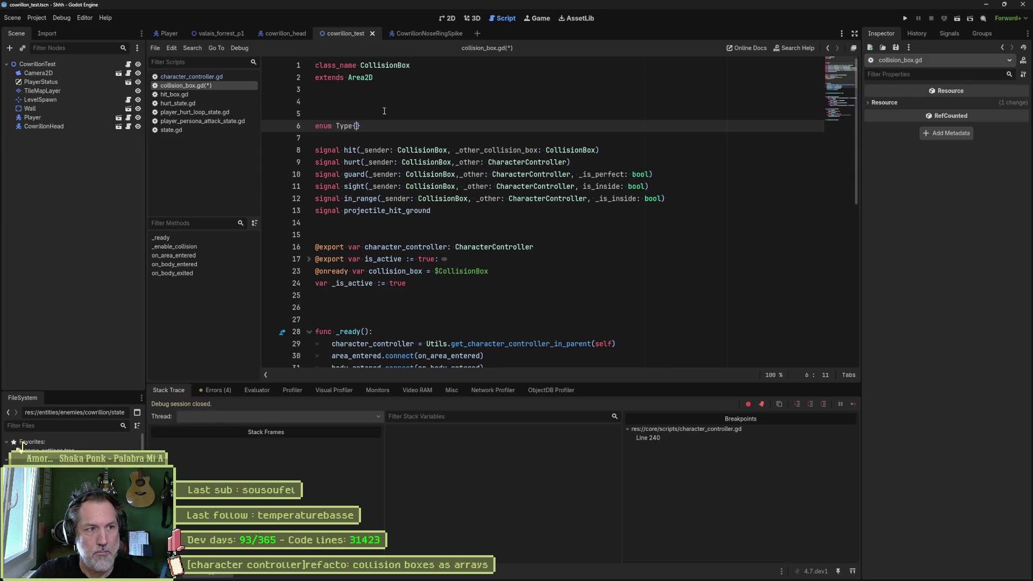
key("Return")
type("NONE,")
key("Return")
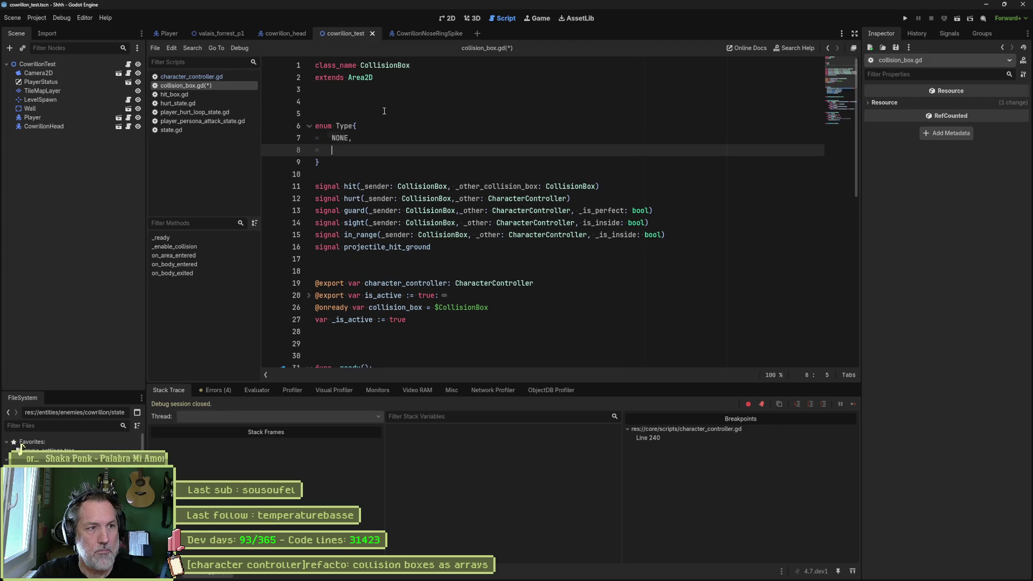
type("HIT_BOX,")
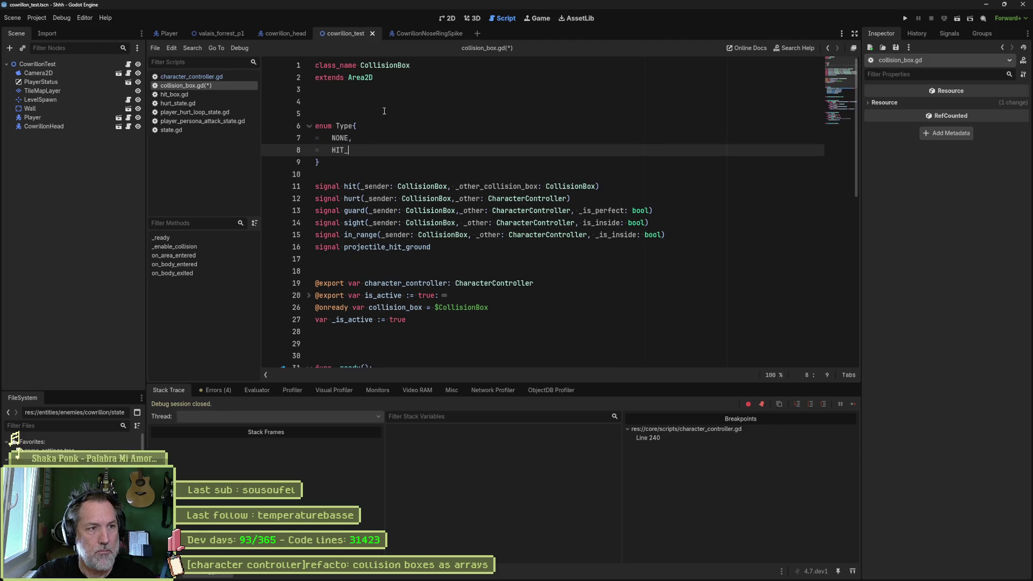
key("Return")
type("HURT_BOX,")
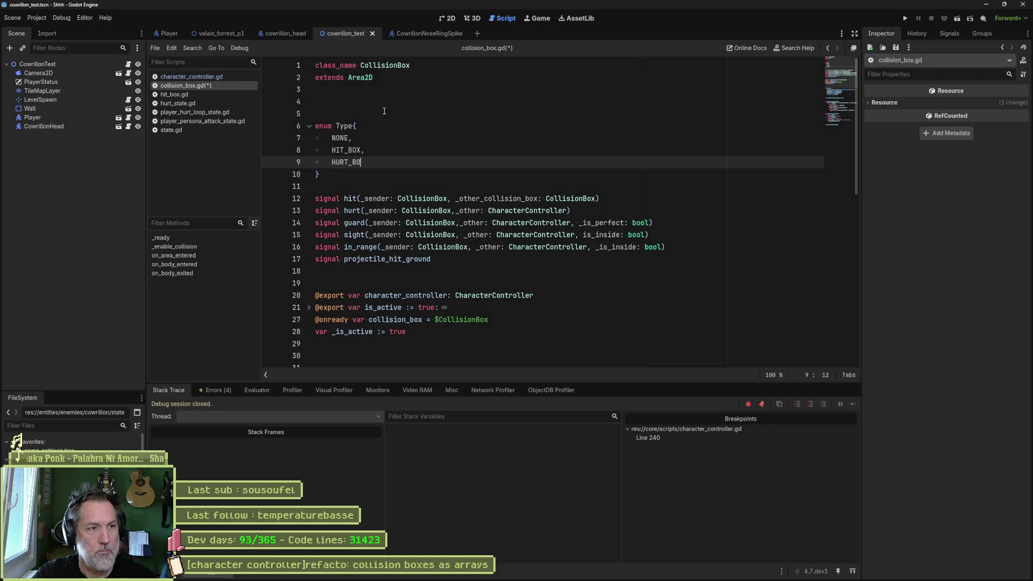
key("Return")
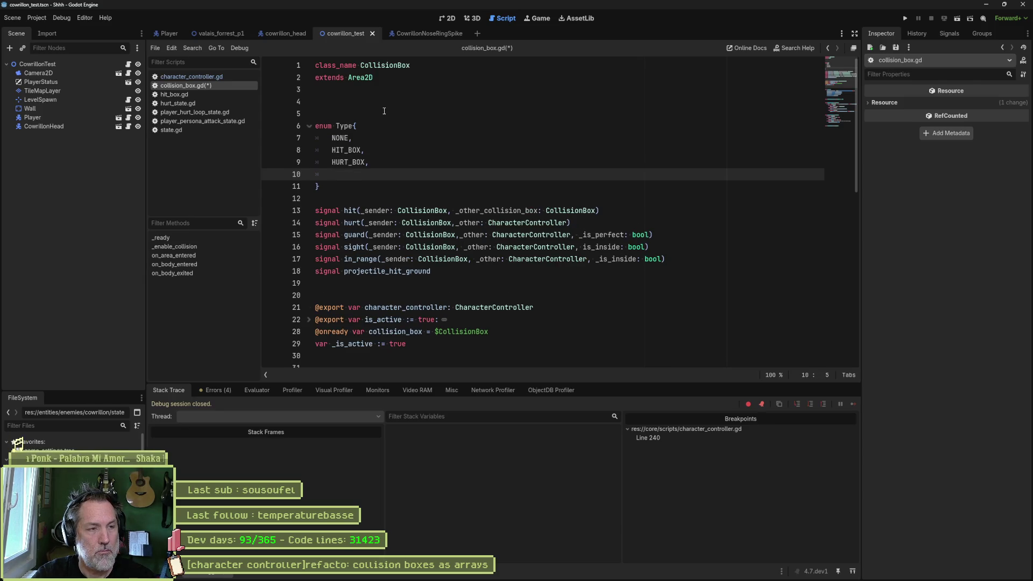
type("SIGHT_BOX,")
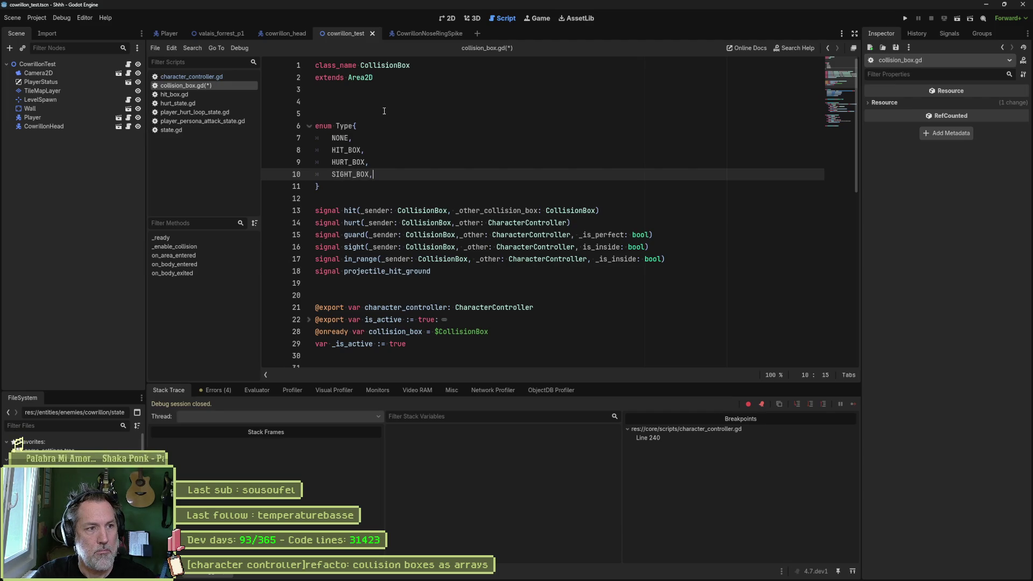
key("Return")
type("IN_RANGE")
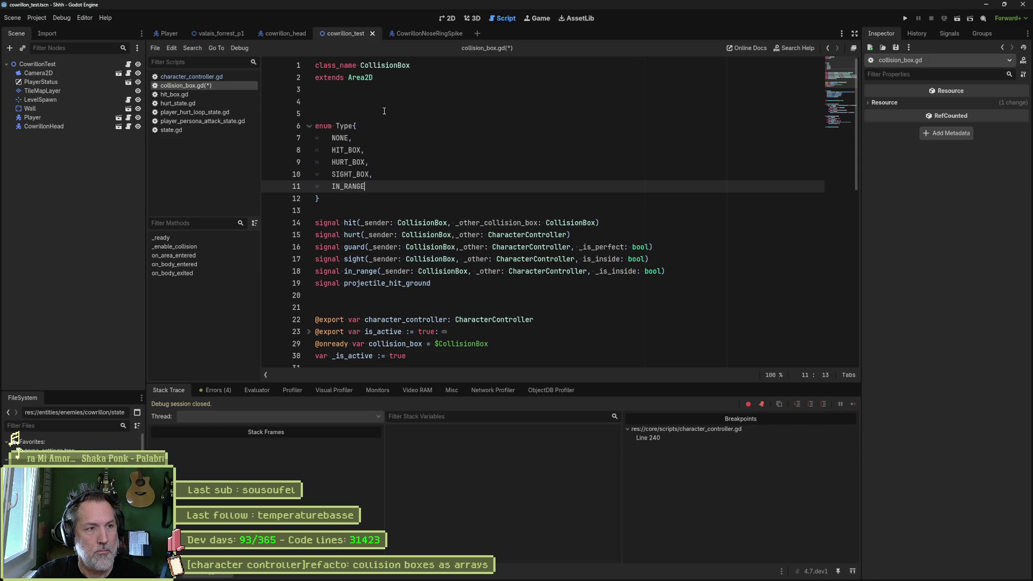
Trim the _BOX suffixes so the enum reads NONE, HIT, HURT, SIGHT, IN_RANGE, and save.
key("Up")
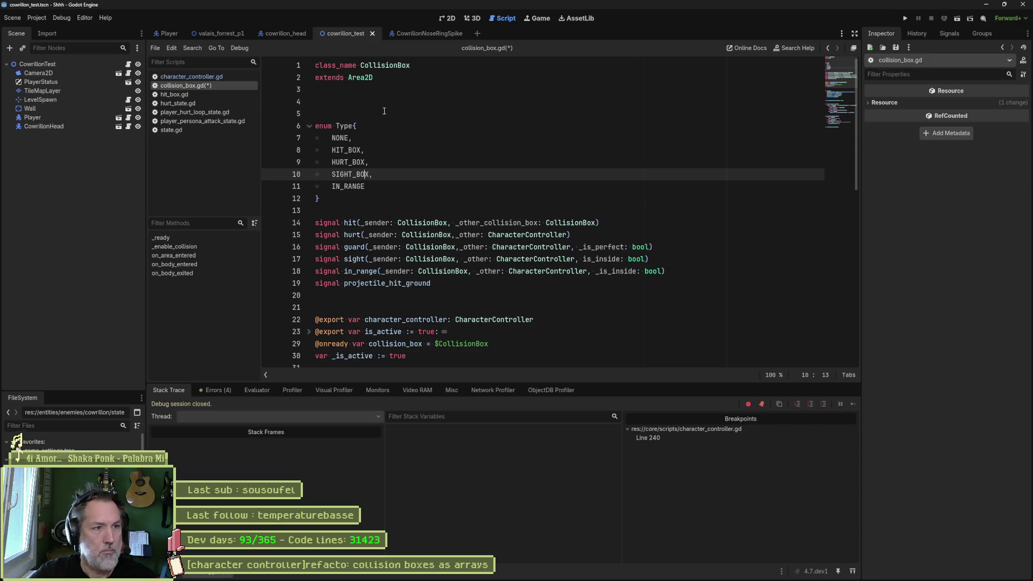
key("BackSpace")
key("BackSpace")
key("Delete")
key("Delete")
key("Up")
key("BackSpace")
key("Delete")
key("Delete")
key("Delete")
key("Up")
key("BackSpace")
key("Delete")
key("Delete")
key("Delete")
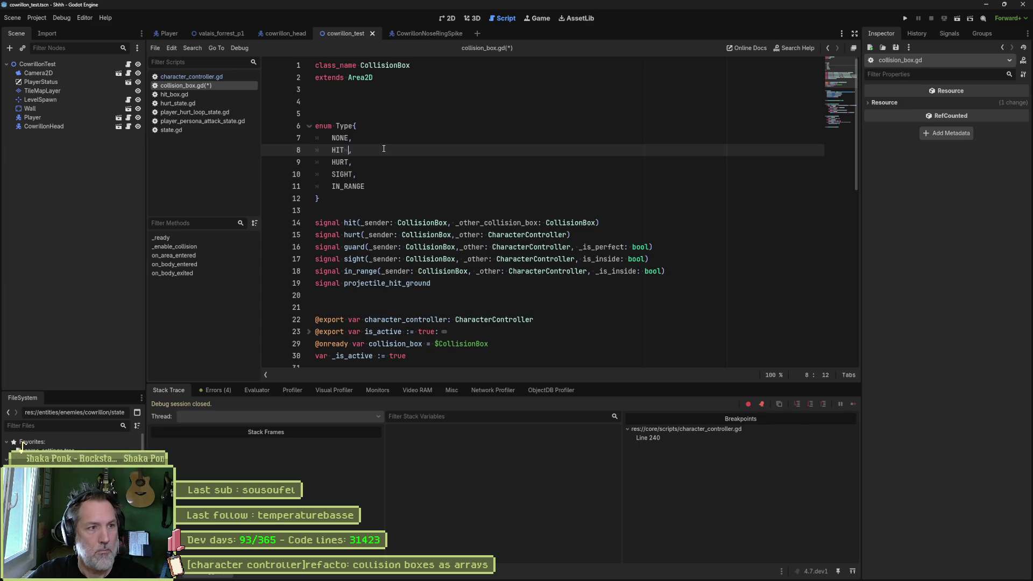
type("a")
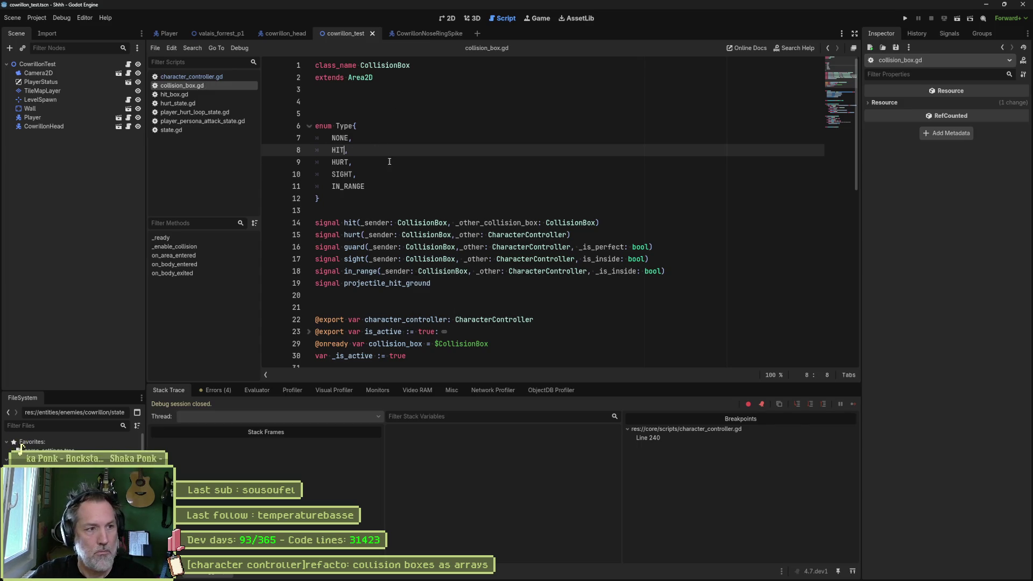
key("BackSpace")
key("ctrl+s")
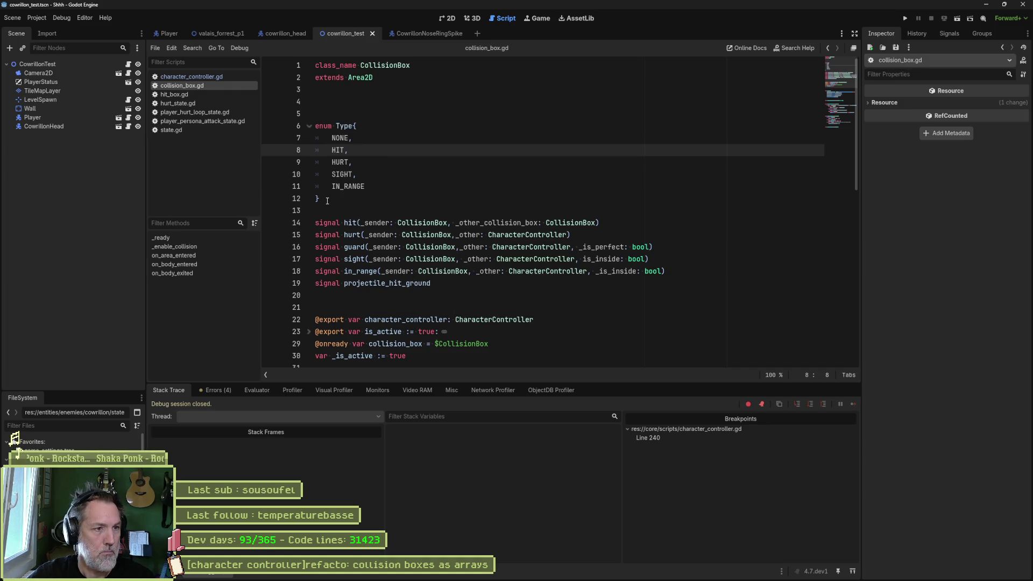
mouse_move(320, 199)
left_mouse_down()
mouse_move(362, 168)
mouse_move(378, 99)
left_mouse_up()
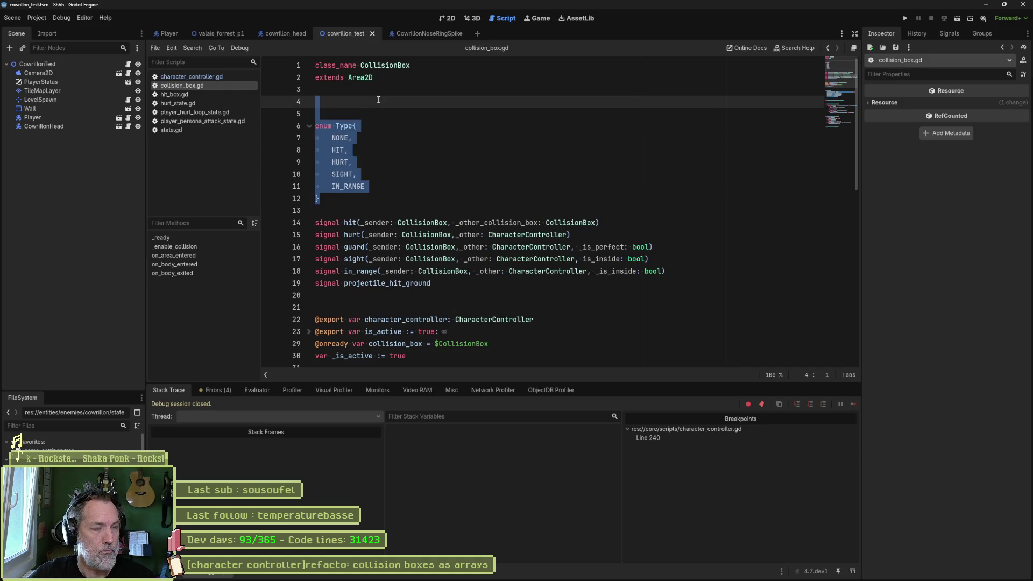
key("ctrl+x")
key("Return")
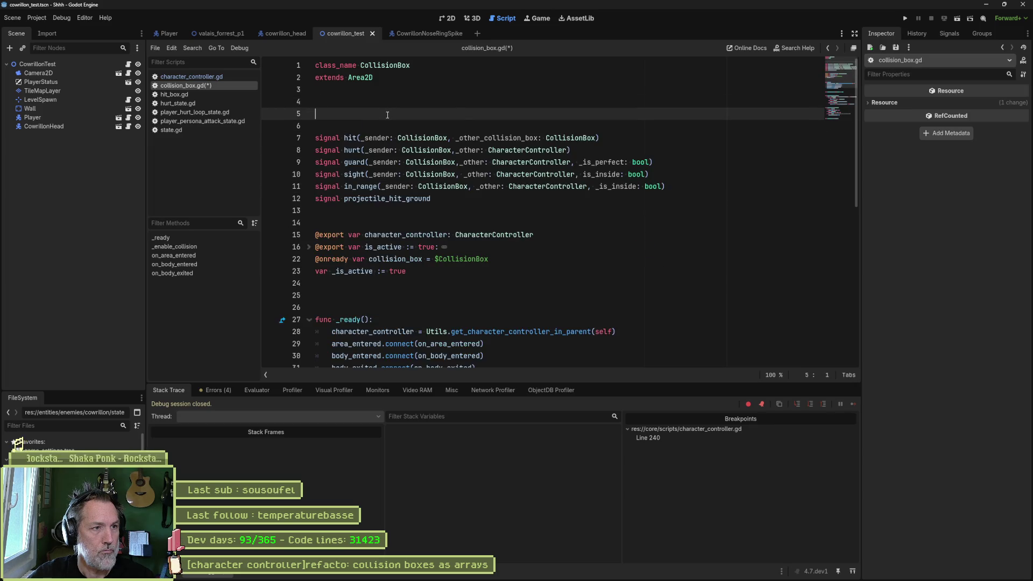
key("Delete")
key("Down")
key("Down")
key("Down")
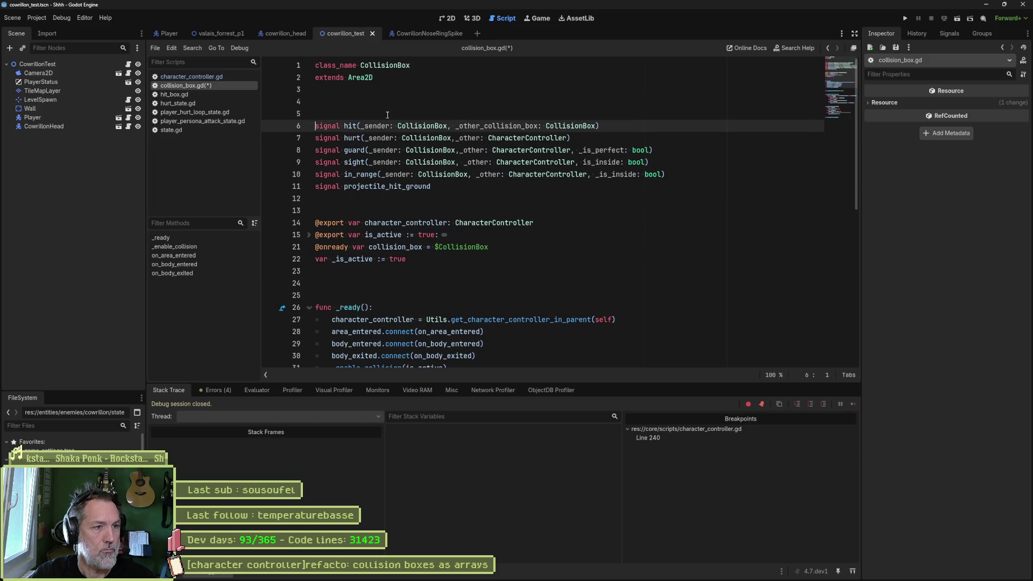
key("ctrl+v")
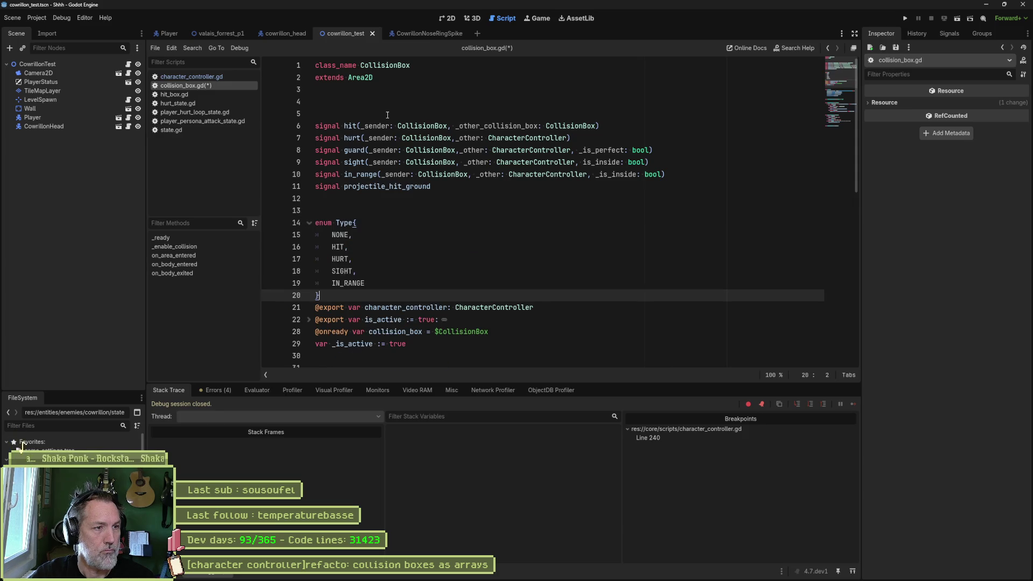
key("Up")
key("Up")
key("Up")
key("Up")
key("Return")
key("Down")
key("Down")
key("Down")
key("Down")
key("End")
key("Return")
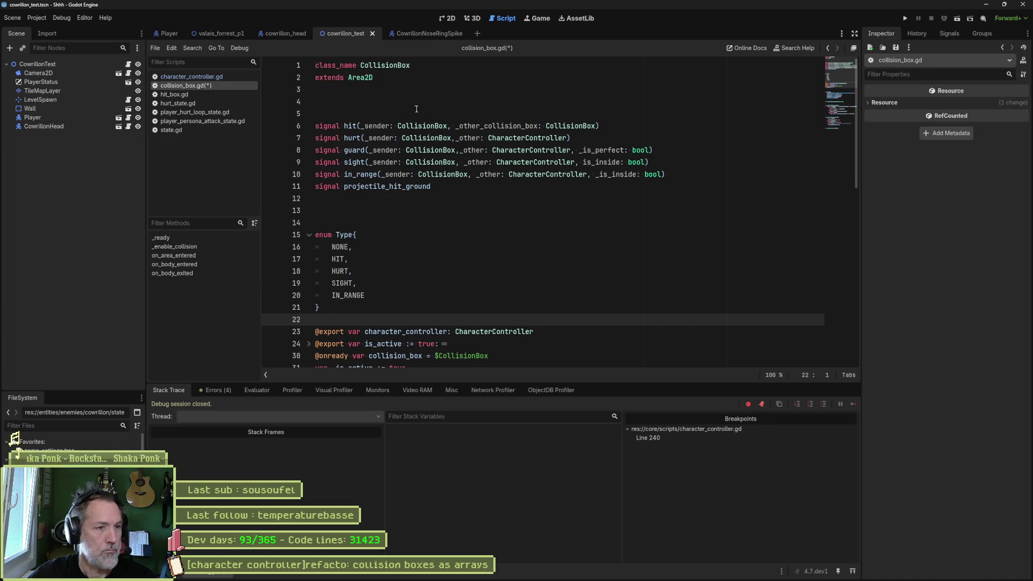
scroll(396, 113, "down", 4)
key("ctrl+s")
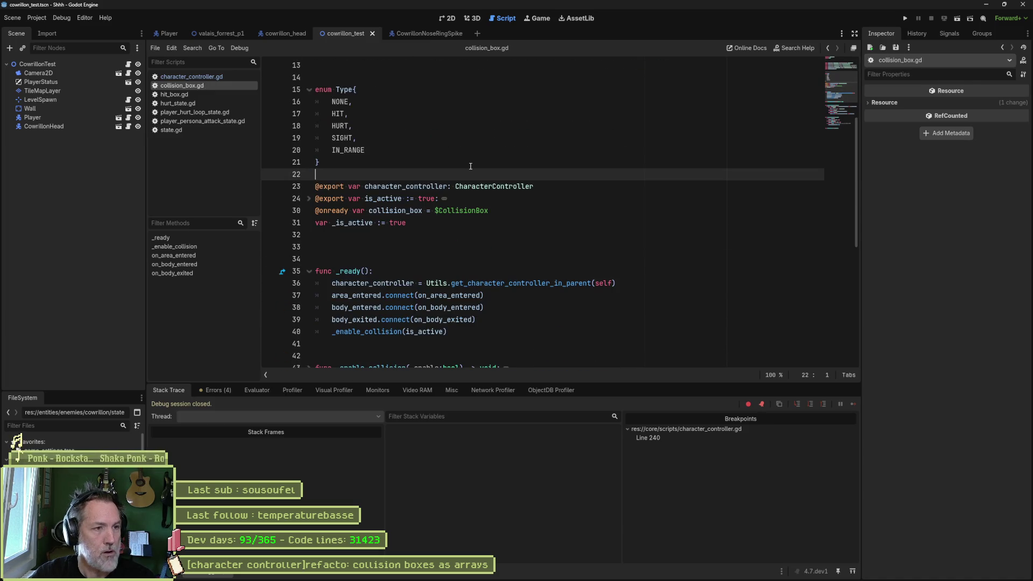
scroll(479, 224, "down", 8)
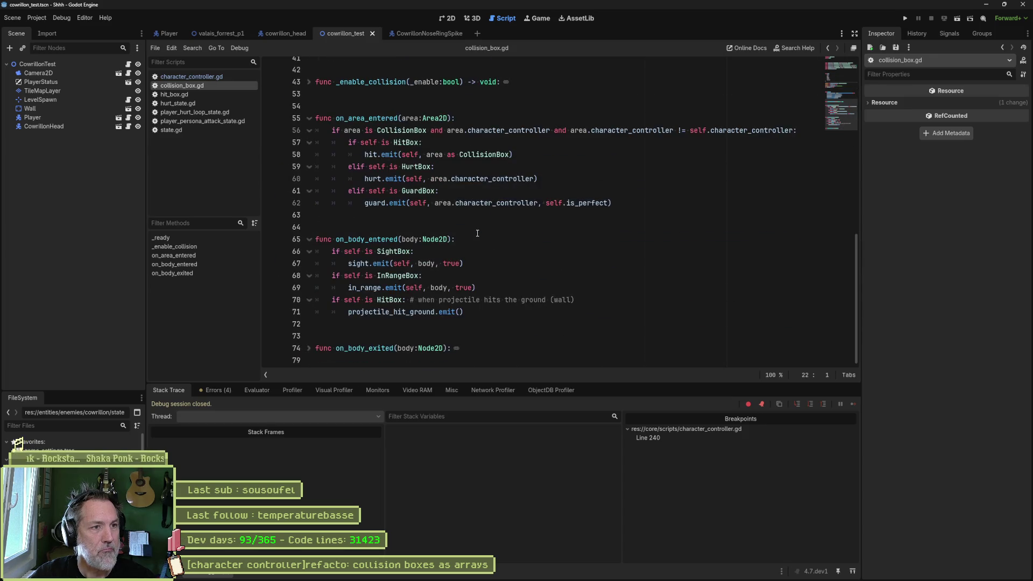
left_click(212, 78)
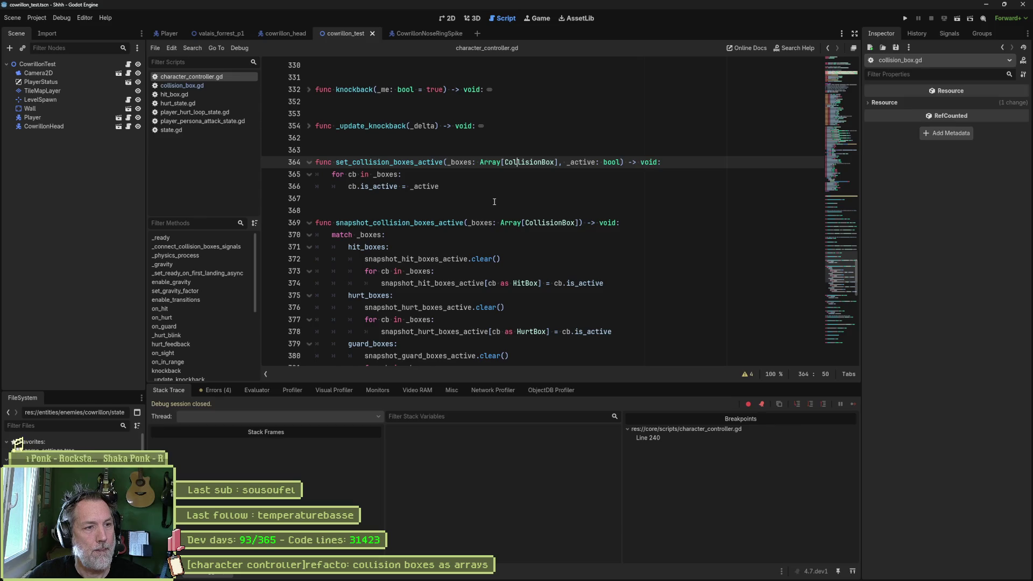
Change the function's parameter from _boxes to _type: CollisionBox.Type.
left_click_drag(469, 223, 579, 223)
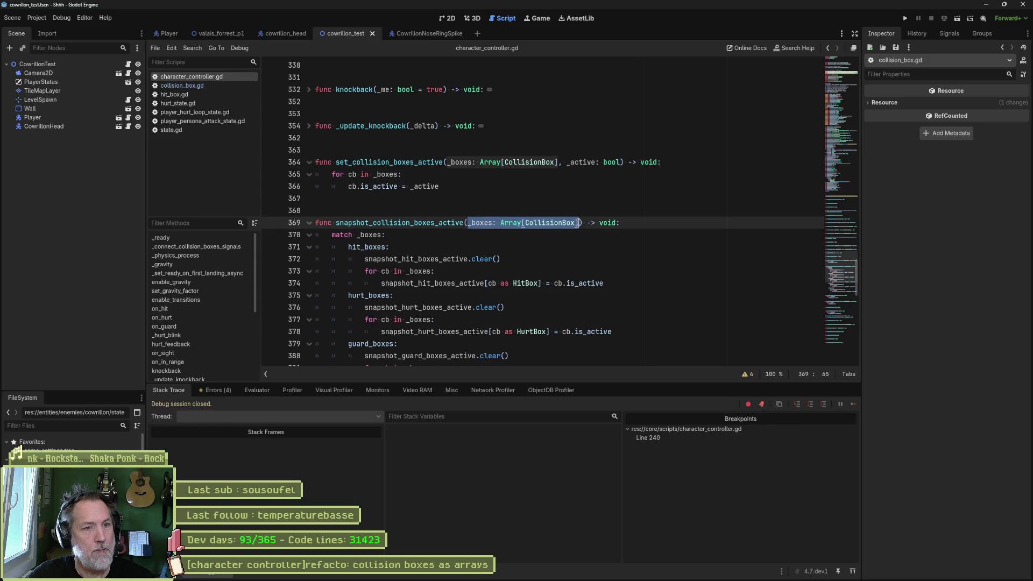
type("_tz")
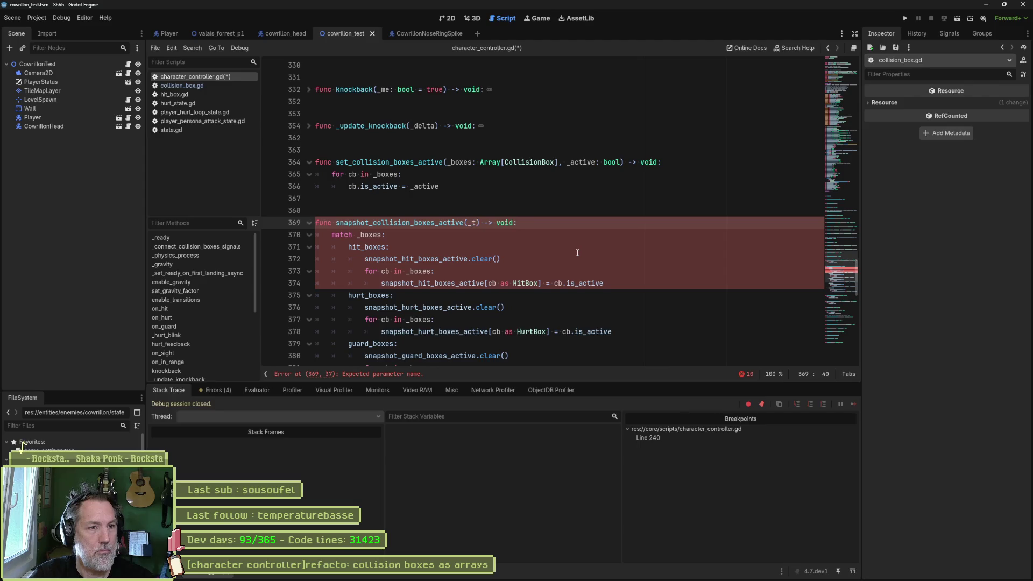
key("BackSpace")
type("ype: ")
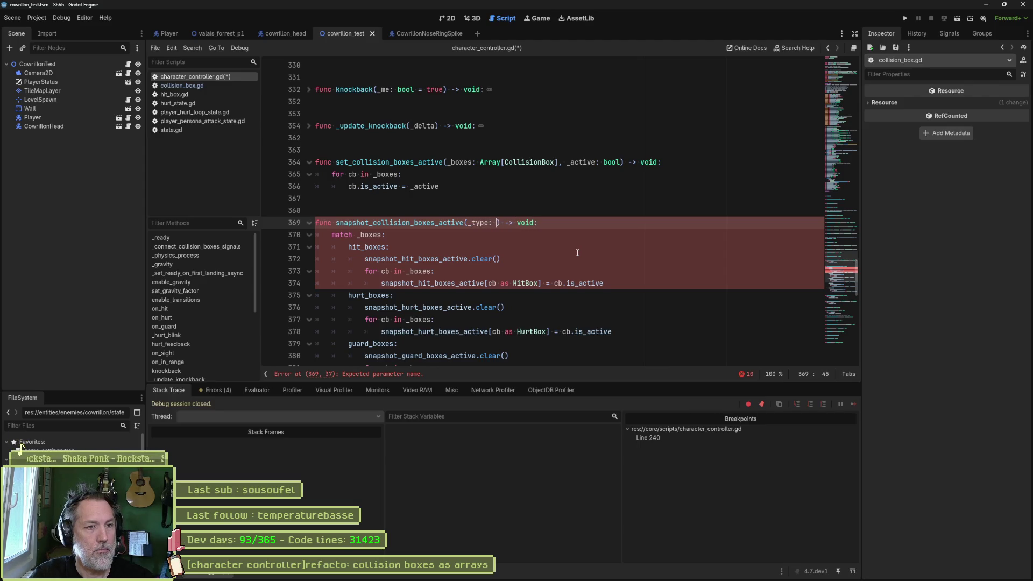
type("Coll")
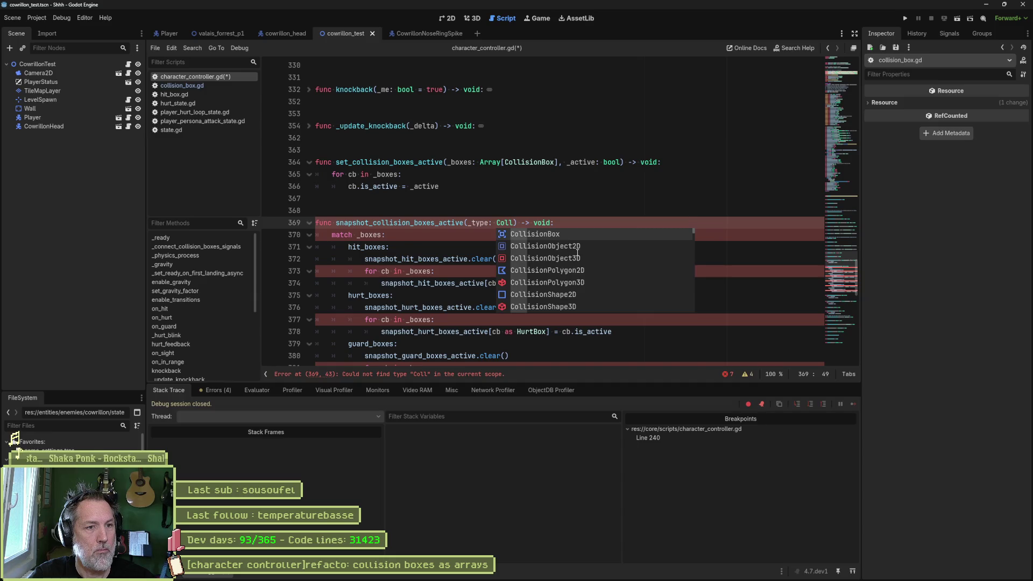
key("Return")
type(".T")
key("Return")
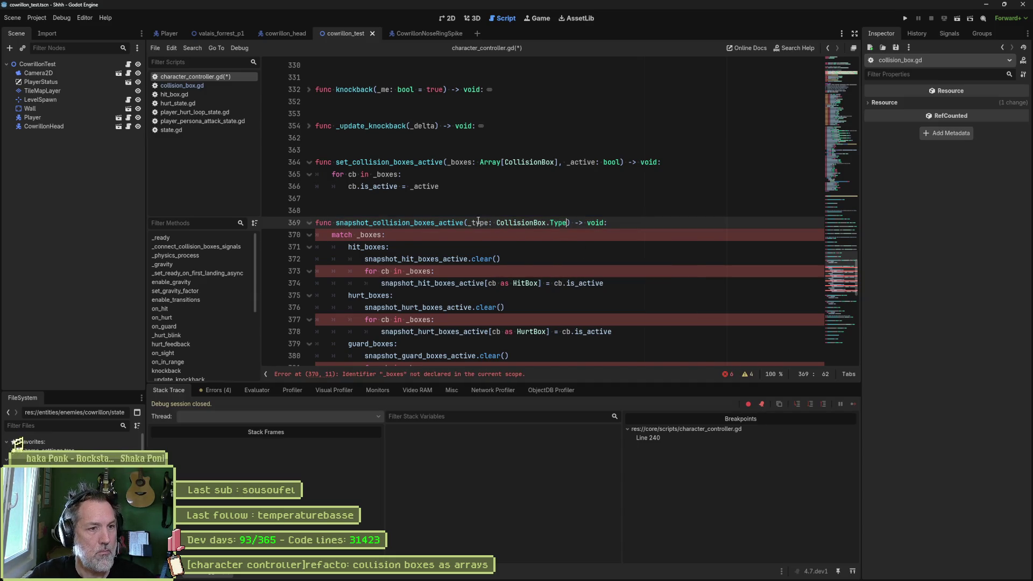
Make the statement 'match _type' and relabel the first case CollisionBox.HIT.
left_click(378, 236)
double_click(378, 235)
type("_type")
double_click(368, 247)
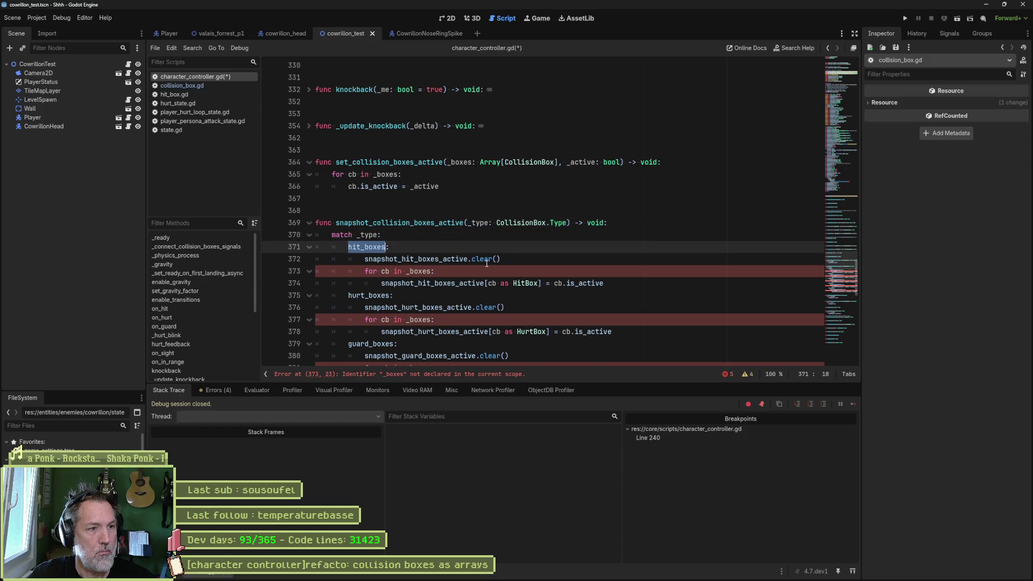
type("Colli")
key("Return")
type(".HI:")
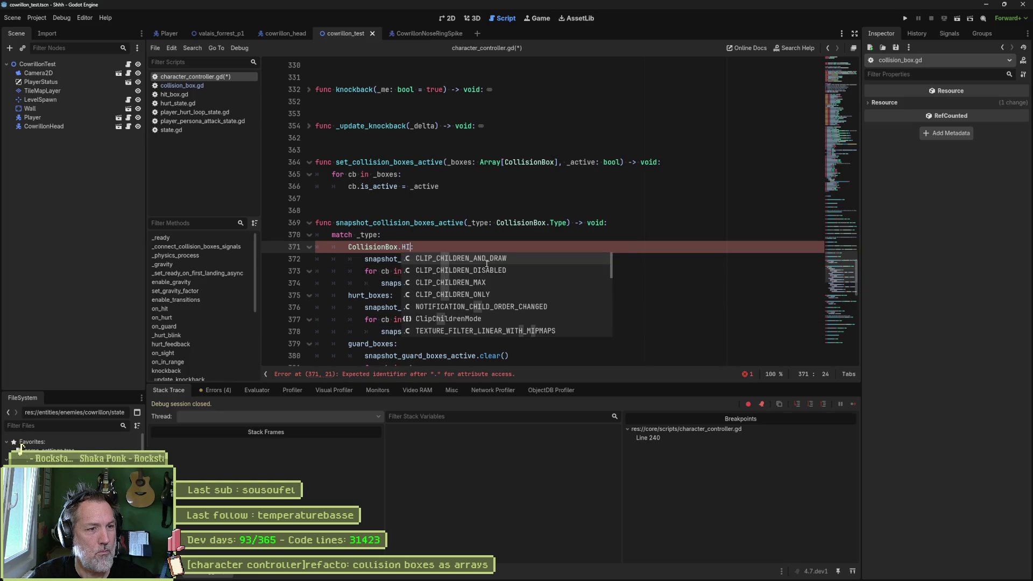
type("T")
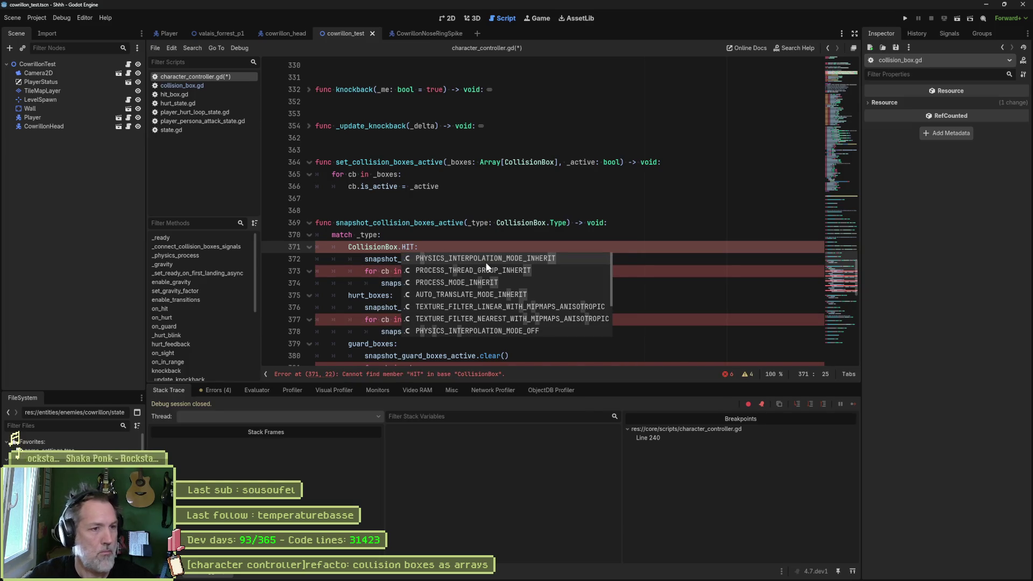
left_click(451, 235)
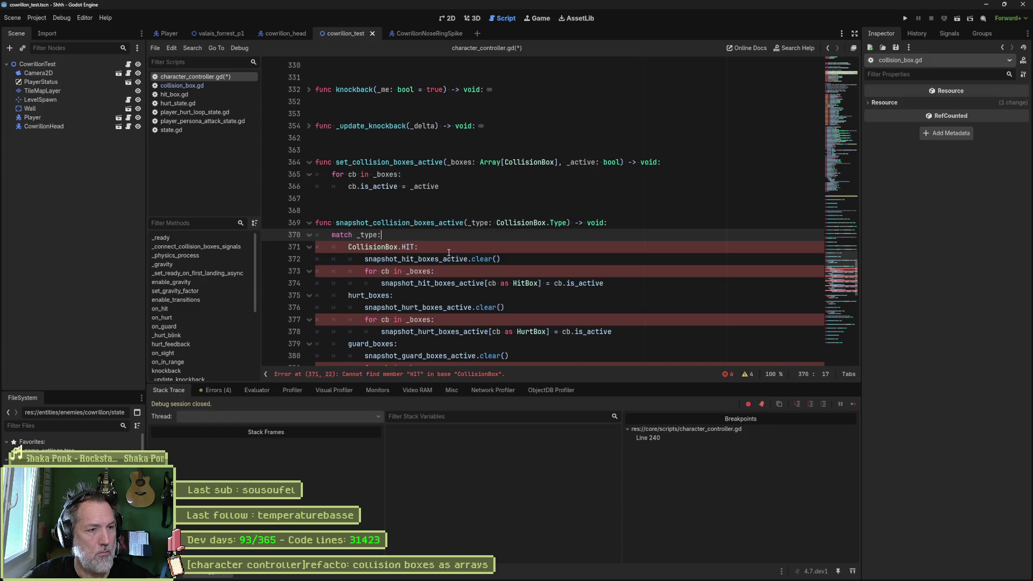
scroll(449, 254, "down", 1)
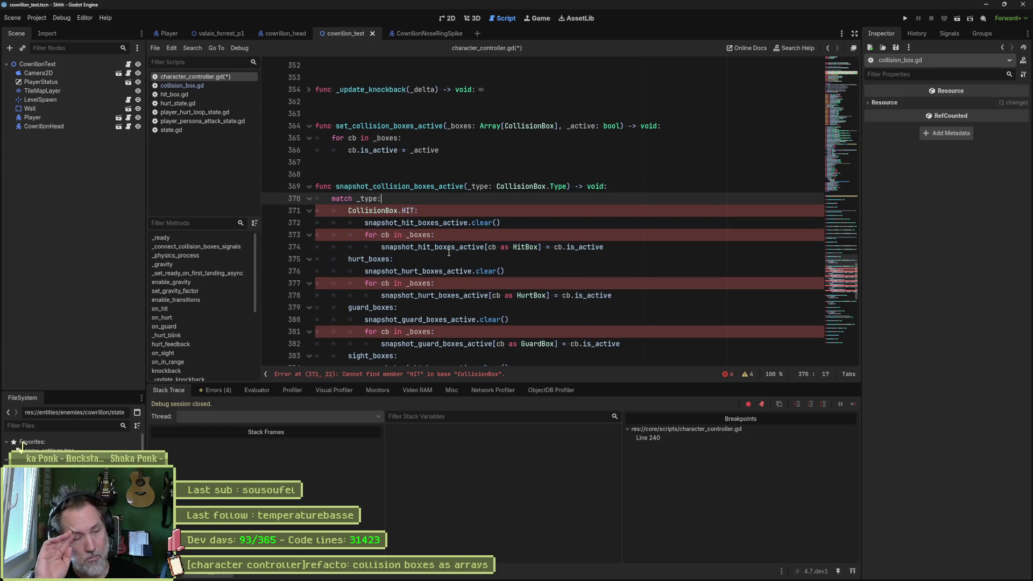
Loop over hit_boxes in the HIT case, correct its label to CollisionBox.Type.HIT, and save.
double_click(429, 222)
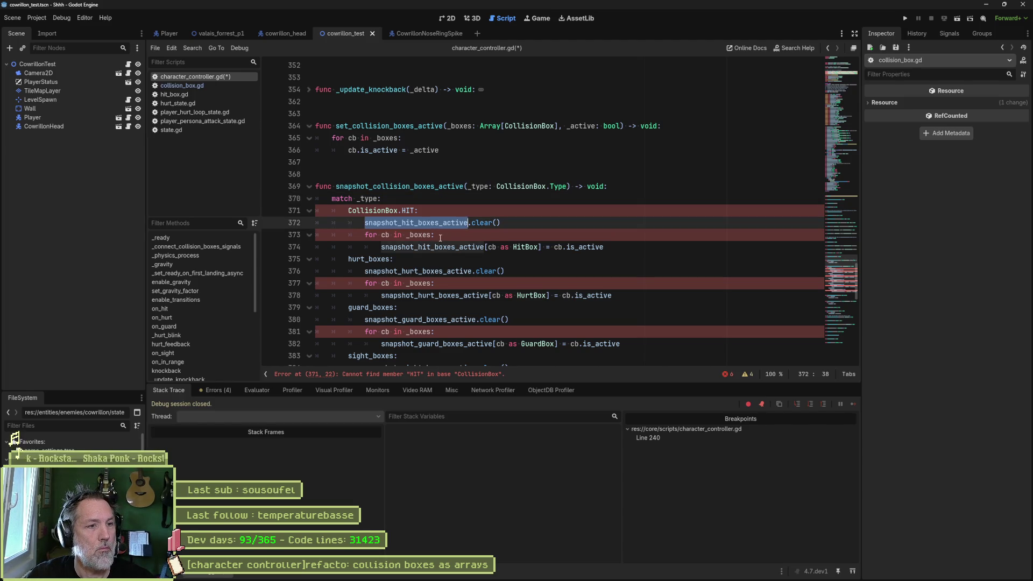
double_click(421, 235)
type("hit_boxes")
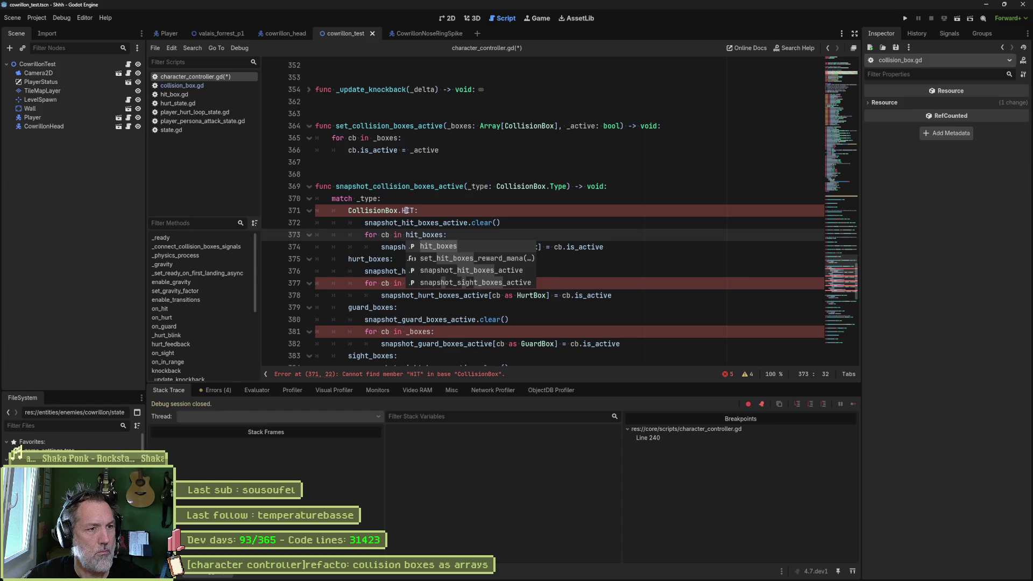
left_click(406, 211)
key("ctrl+s")
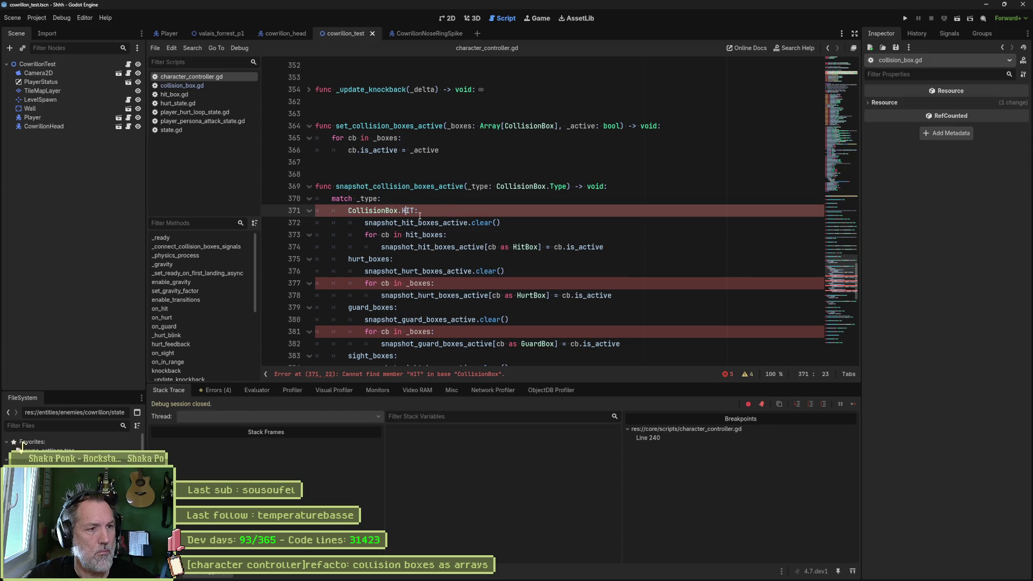
mouse_move(386, 212)
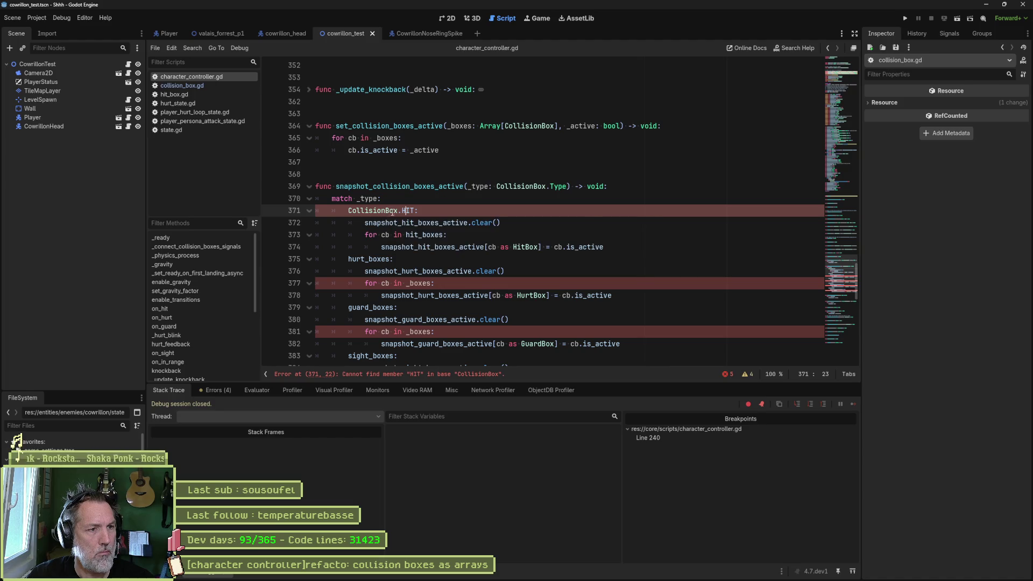
type(".Type.")
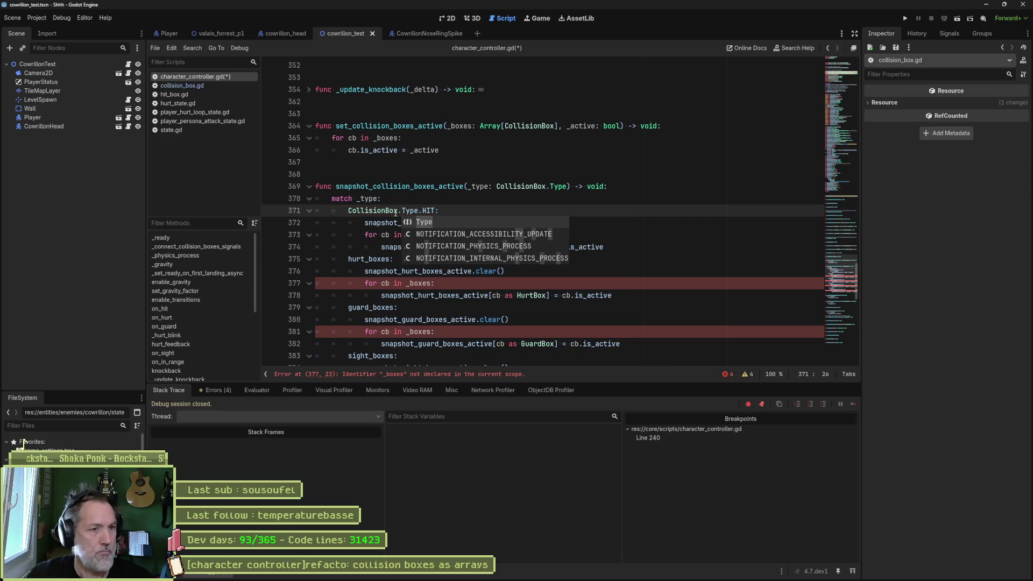
key("ctrl+Left")
key("ctrl+s")
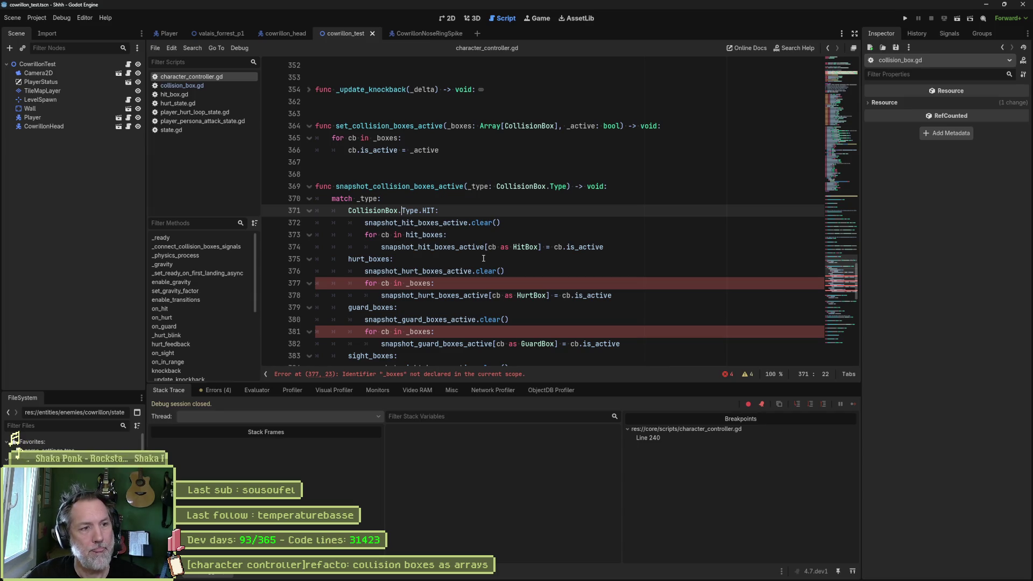
Paste CollisionBox.Type.HIT over the hurt, guard, sight and in_range case labels.
scroll(562, 261, "down", 1)
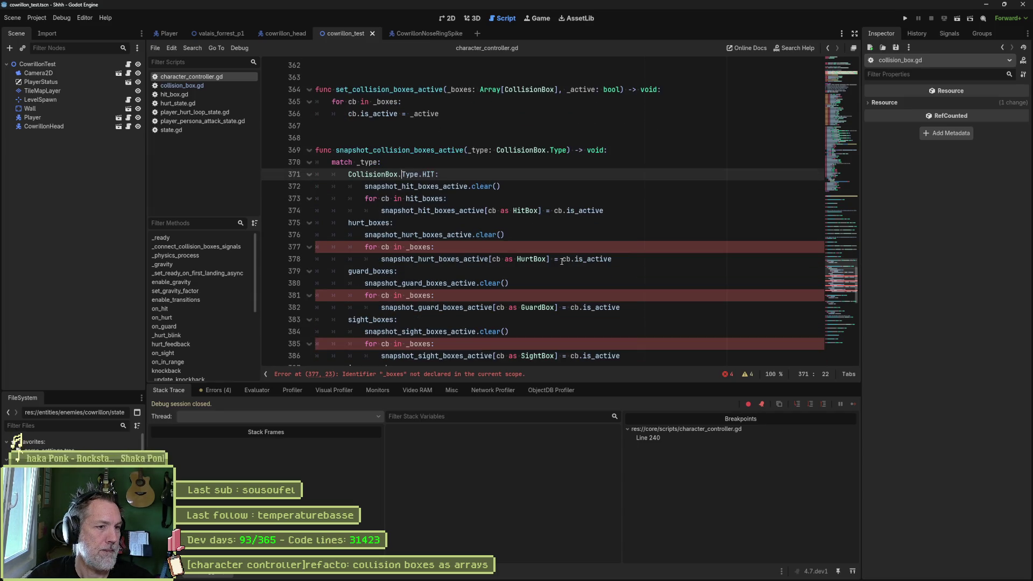
triple_click(442, 167)
key("ctrl+c")
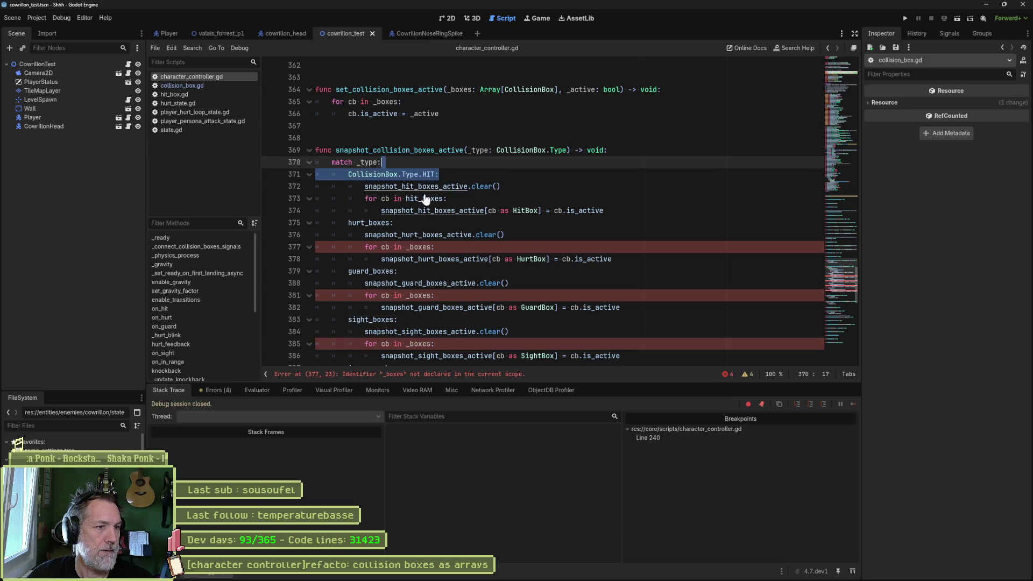
left_click_drag(537, 228, 614, 215)
key("ctrl+v")
left_click_drag(538, 275, 619, 263)
key("ctrl+v")
left_click_drag(592, 319, 625, 321)
key("ctrl+v")
scroll(622, 313, "down", 1)
key("ctrl+v")
scroll(629, 324, "down", 2)
scroll(592, 269, "up", 2)
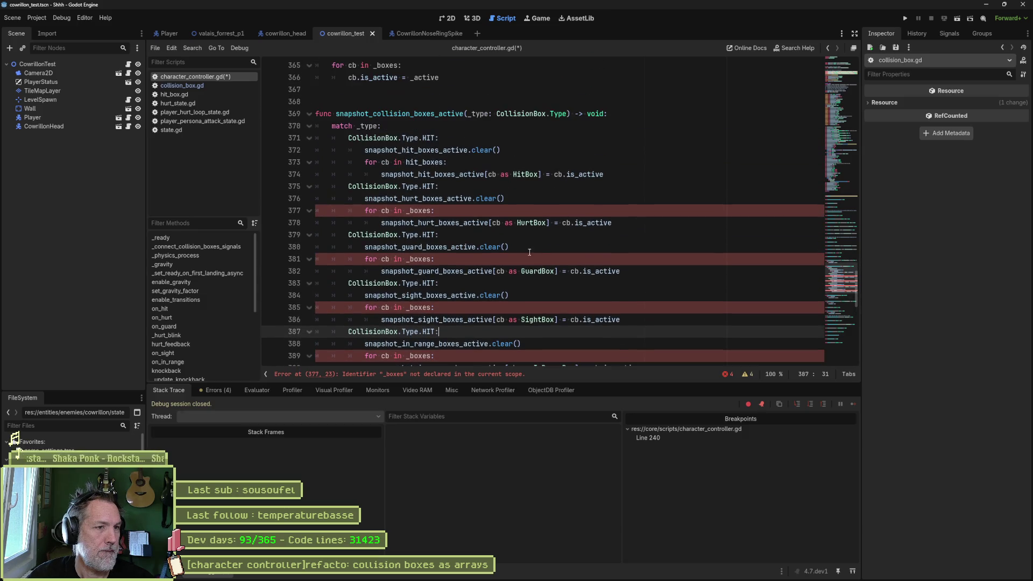
Change the second match case label to HURT and the third case's HIT to SIGHT.
double_click(430, 186)
type("hur")
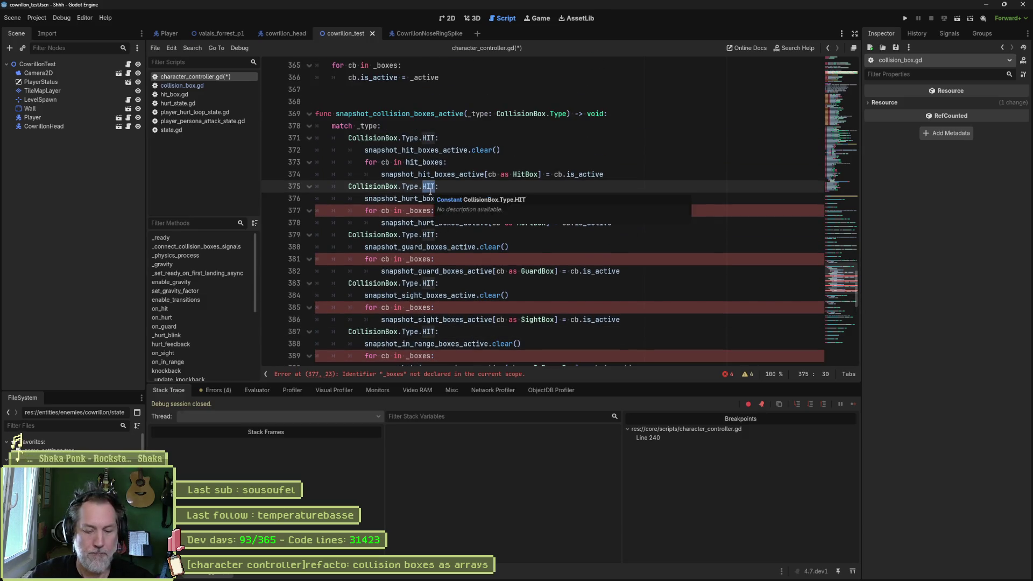
key("Return")
key("Down")
key("Down")
key("Down")
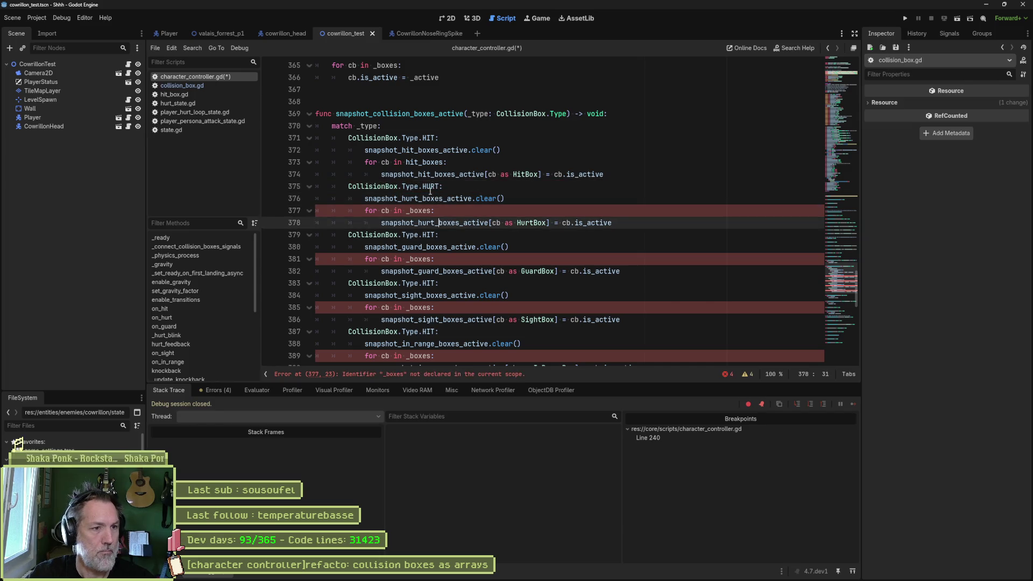
key("Left")
key("BackSpace")
key("BackSpace")
key("BackSpace")
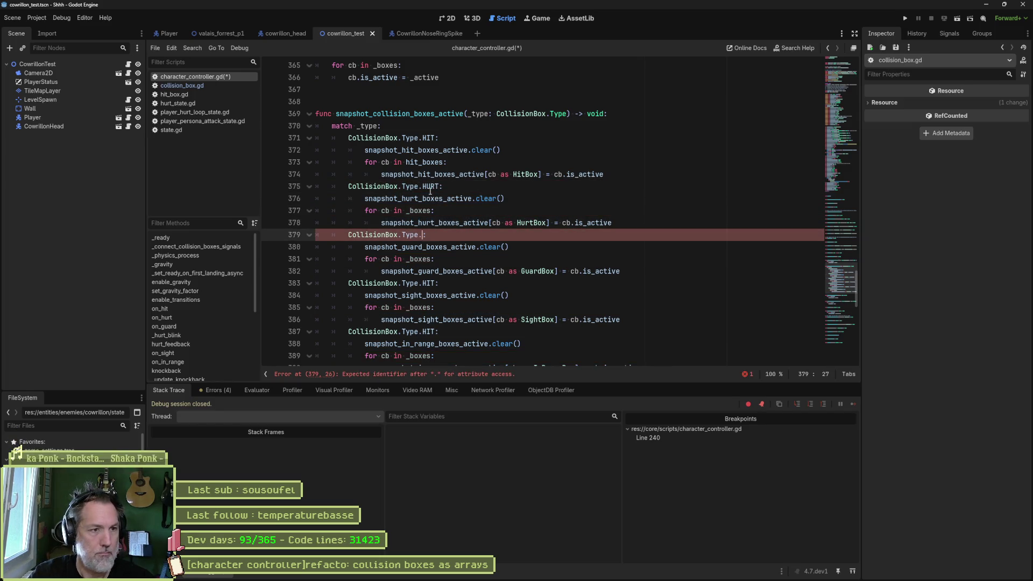
type("SIGHT")
Start replacing SIGHT on line 379 with the partial case name 'gua'.
key("Down")
key("Down")
key("Down")
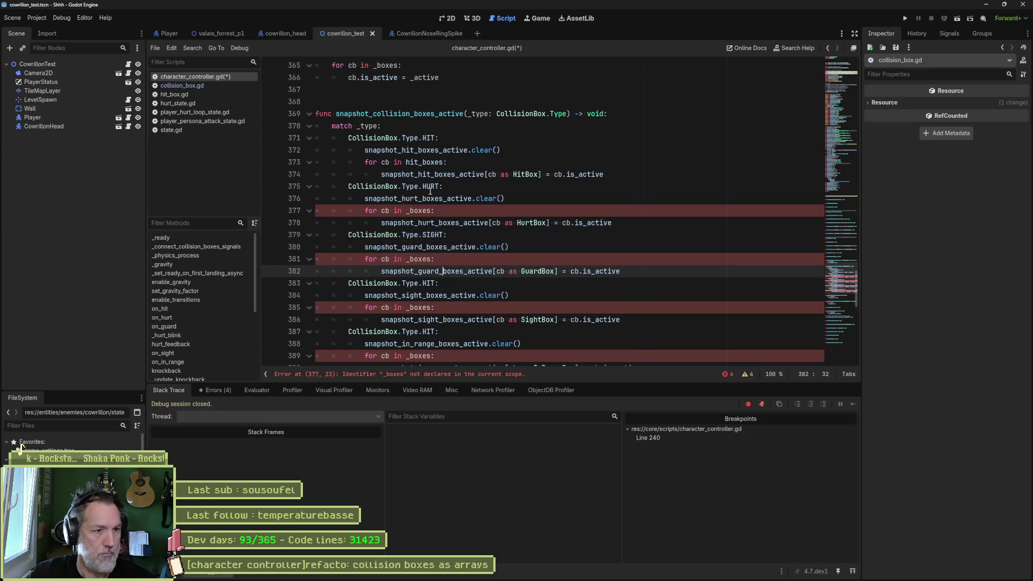
key("Down")
key("Down")
key("Down")
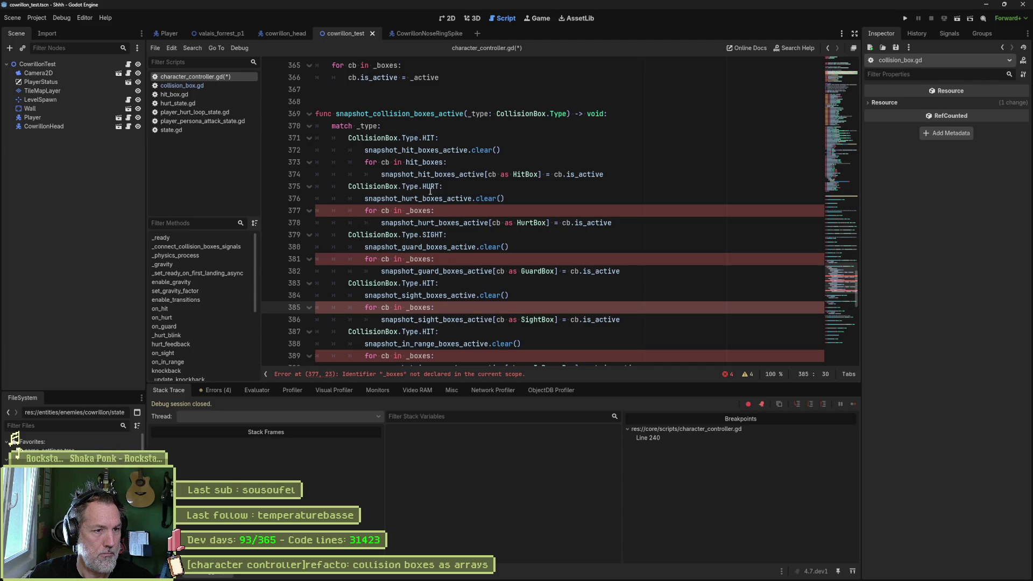
key("Up")
key("Up")
key("Up")
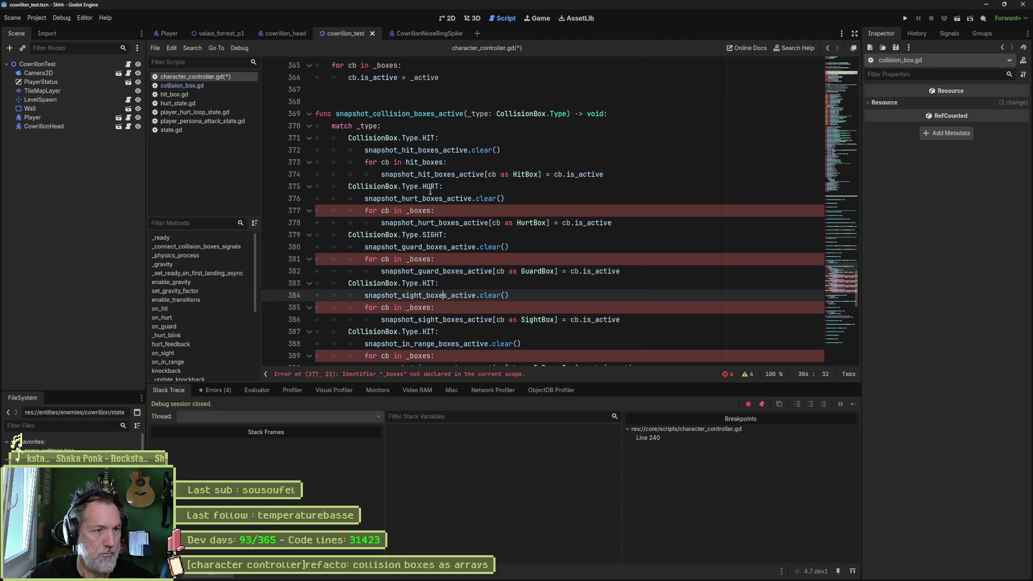
key("ctrl+BackSpace")
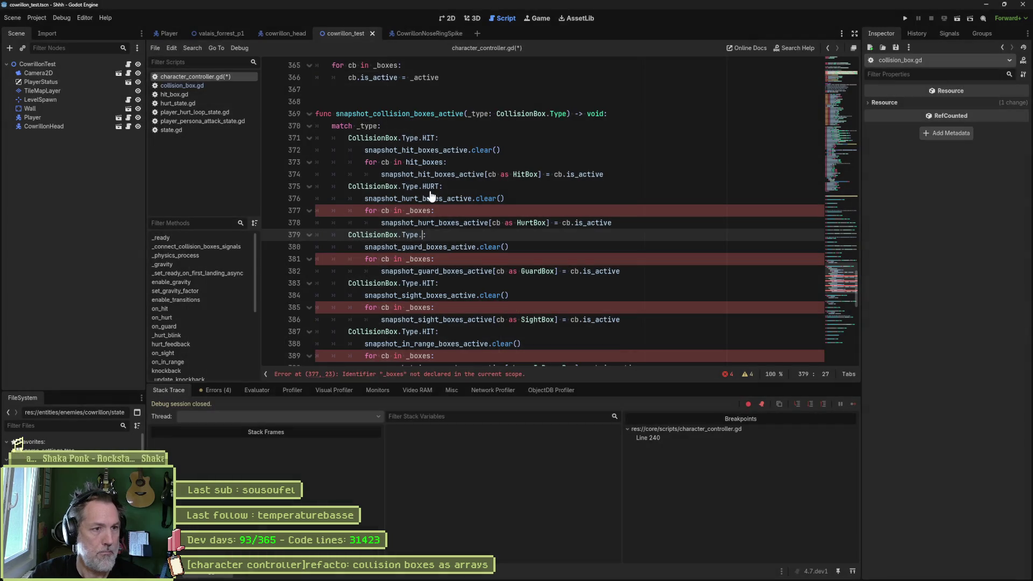
type("gua")
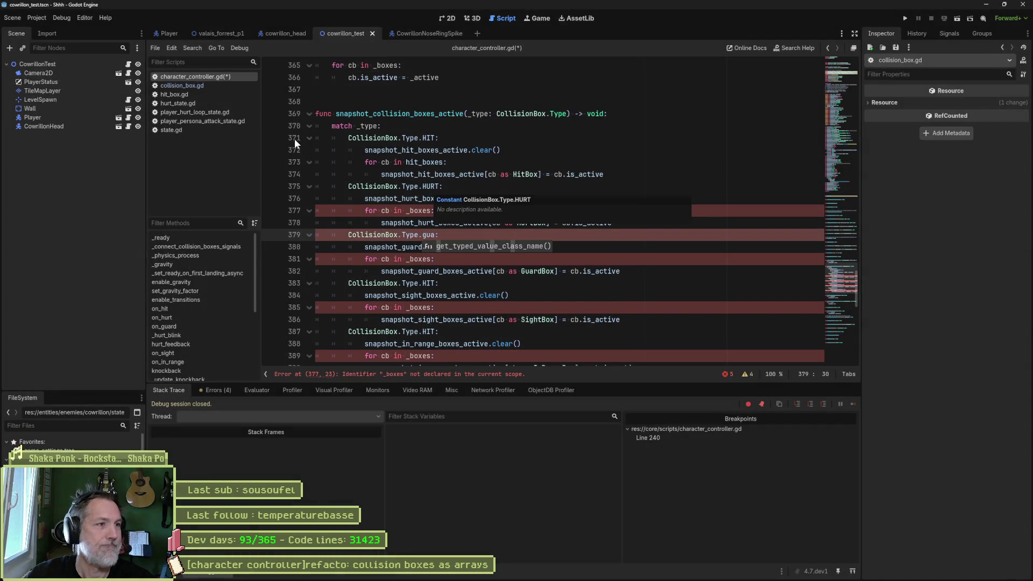
left_click(182, 86)
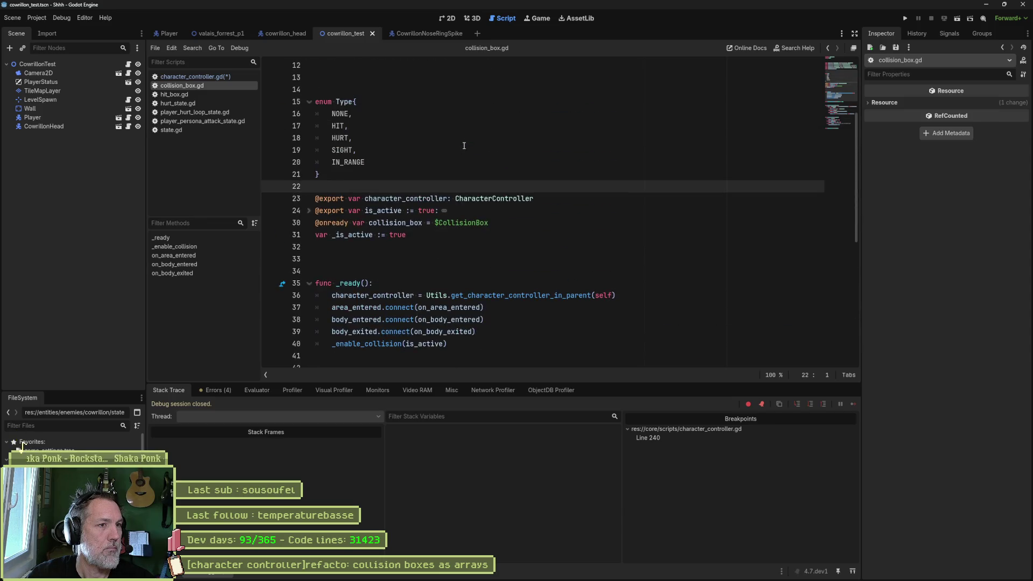
Insert GUARD after HURT in the Type enum, then close collision_box.gd, saving the change.
left_click(412, 139)
key("Return")
type("GUARD,")
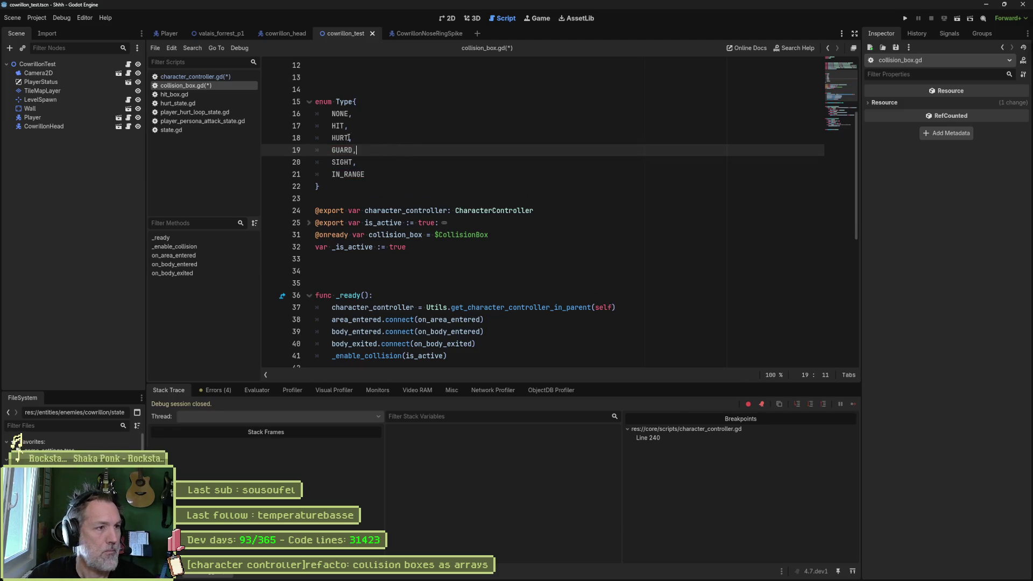
key("ctrl+w")
left_click(506, 297)
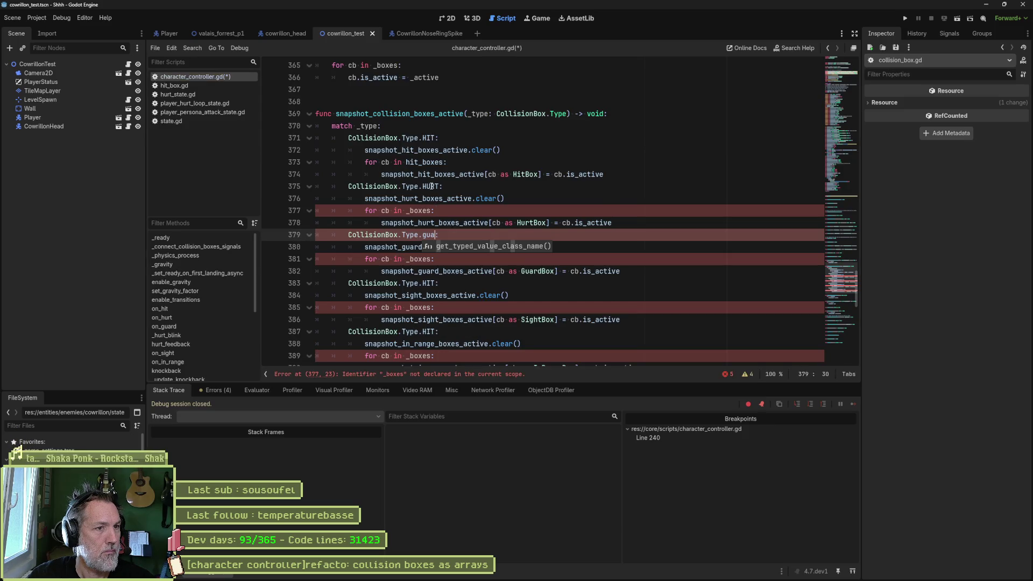
Make the HURT loop iterate hurt_boxes and complete line 379's case to CollisionBox.Type.GUARD.
double_click(419, 211)
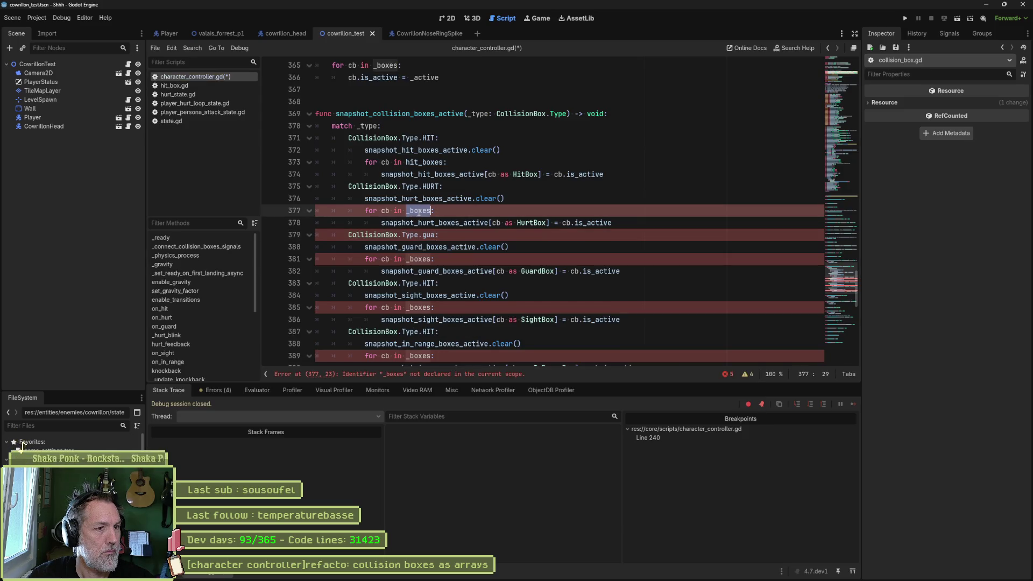
type("hurt_boxes")
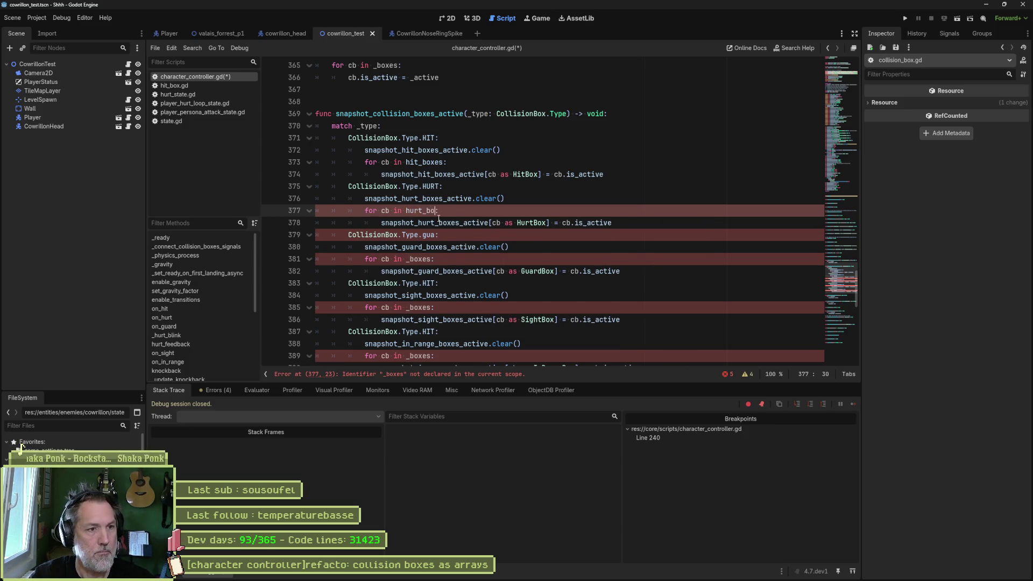
left_click(436, 235)
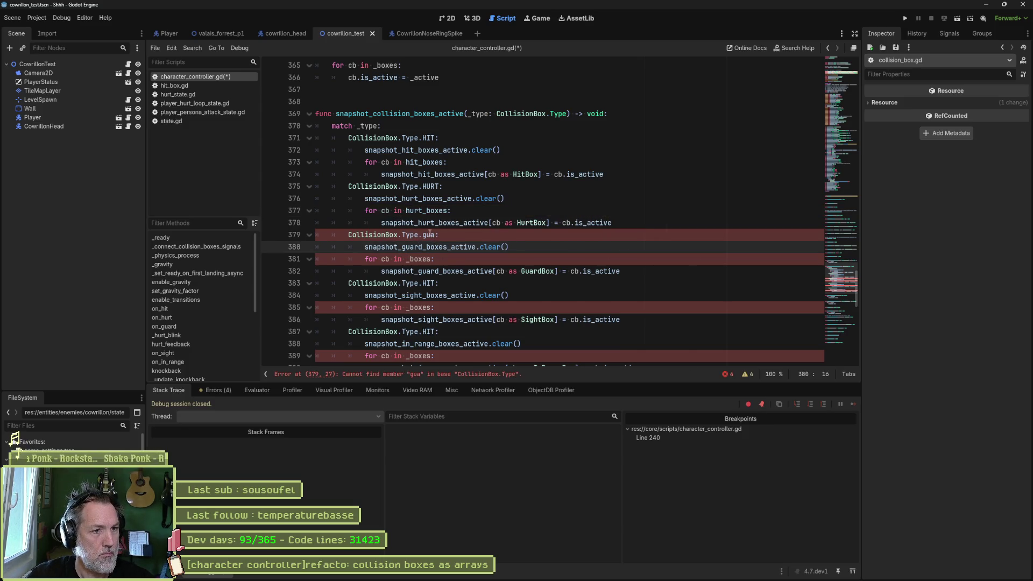
key("ctrl+space")
key("Return")
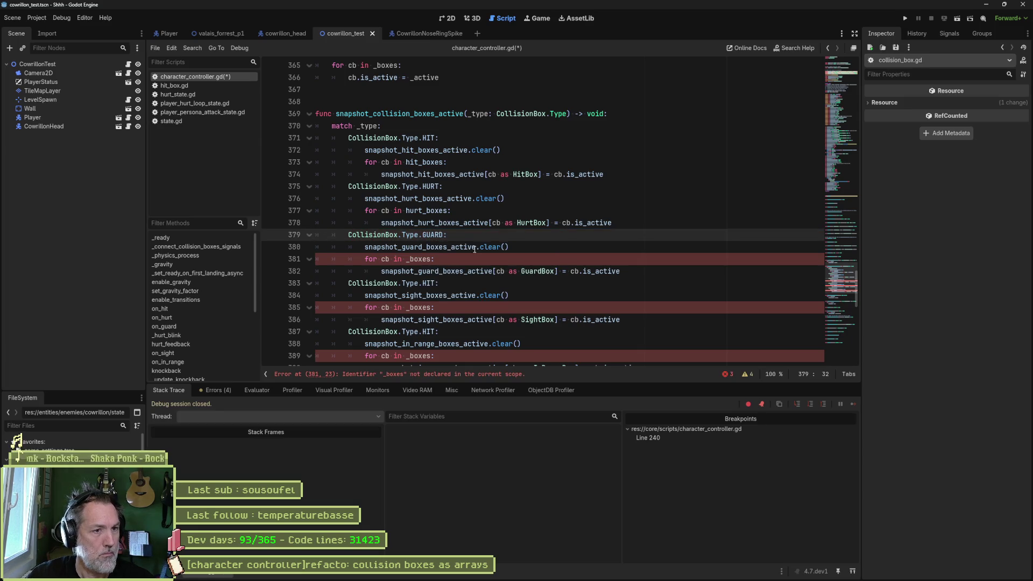
Set the GUARD case loop to iterate over guard_boxes instead of _boxes.
double_click(420, 259)
type("guar")
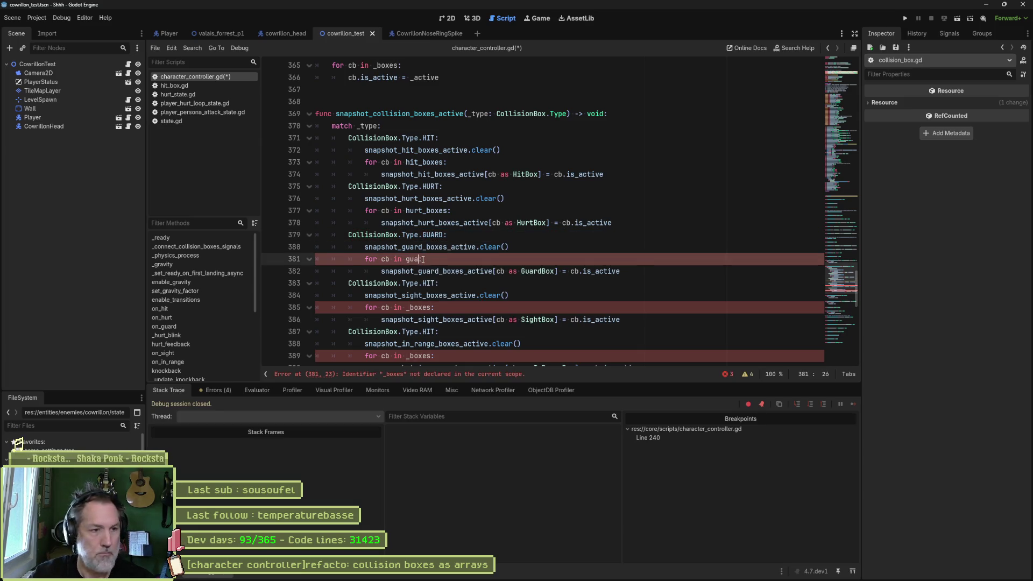
key("Down")
key("Down")
key("Return")
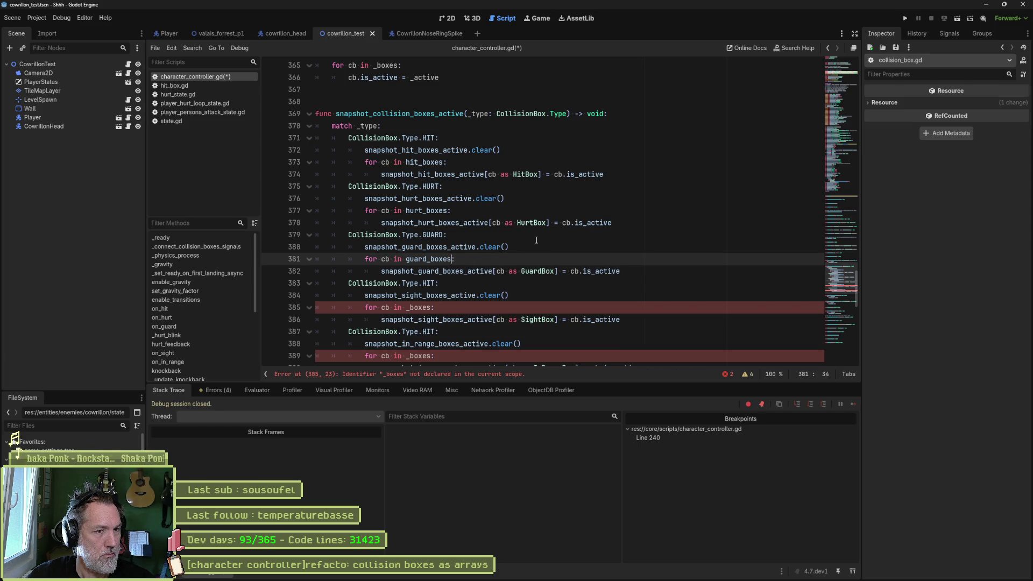
scroll(534, 240, "down", 1)
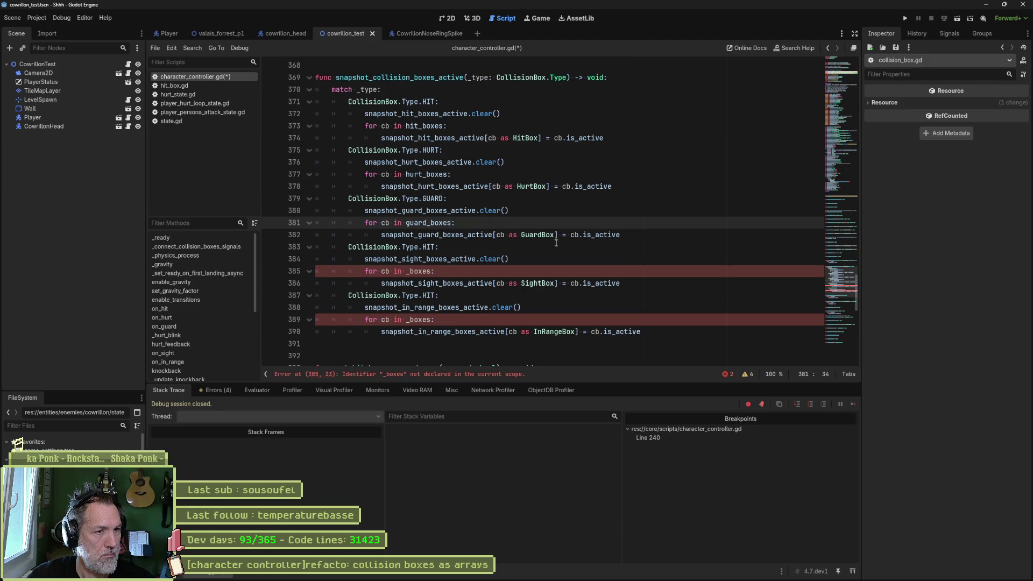
Replace the undeclared _boxes with hit_boxes on line 385 and in_range_boxes in the last loop.
scroll(543, 248, "down", 1)
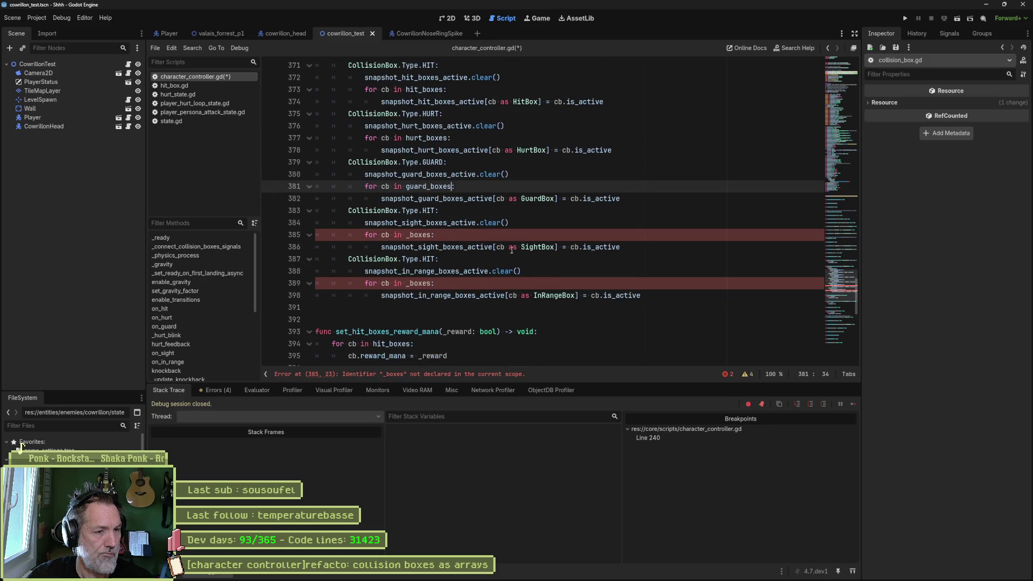
double_click(425, 235)
type("hit_boxes")
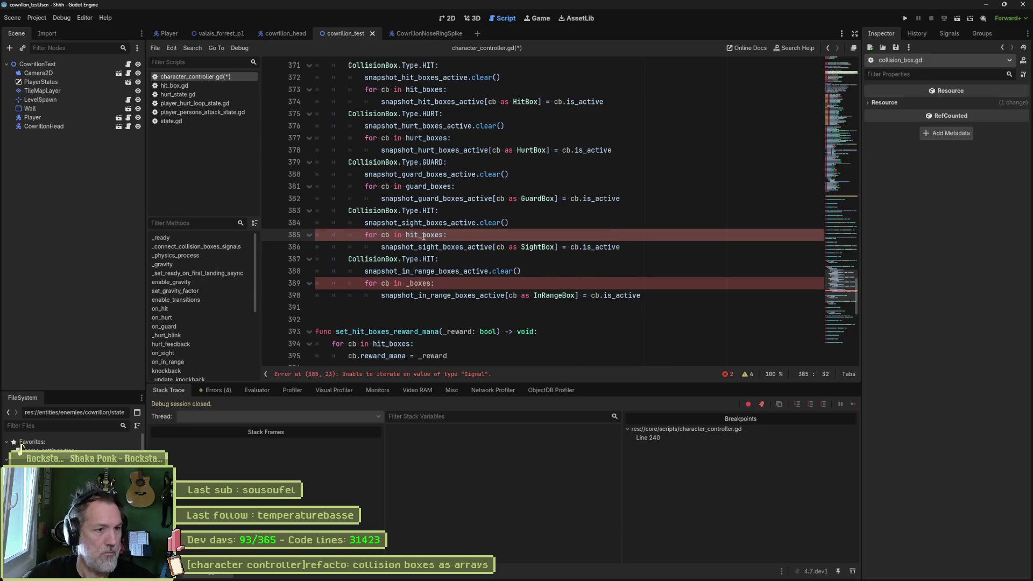
double_click(420, 283)
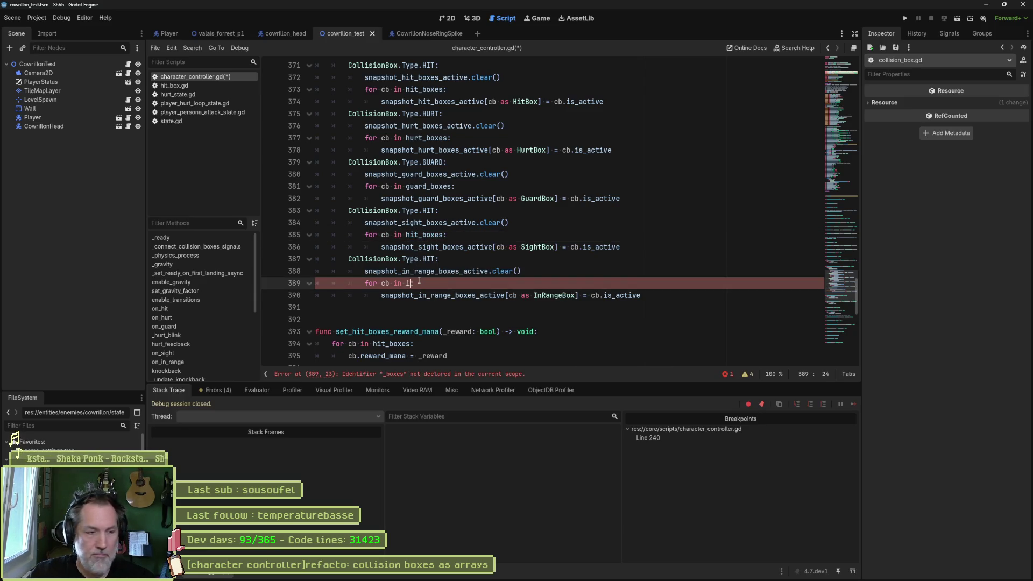
type("in")
key("Down")
key("Return")
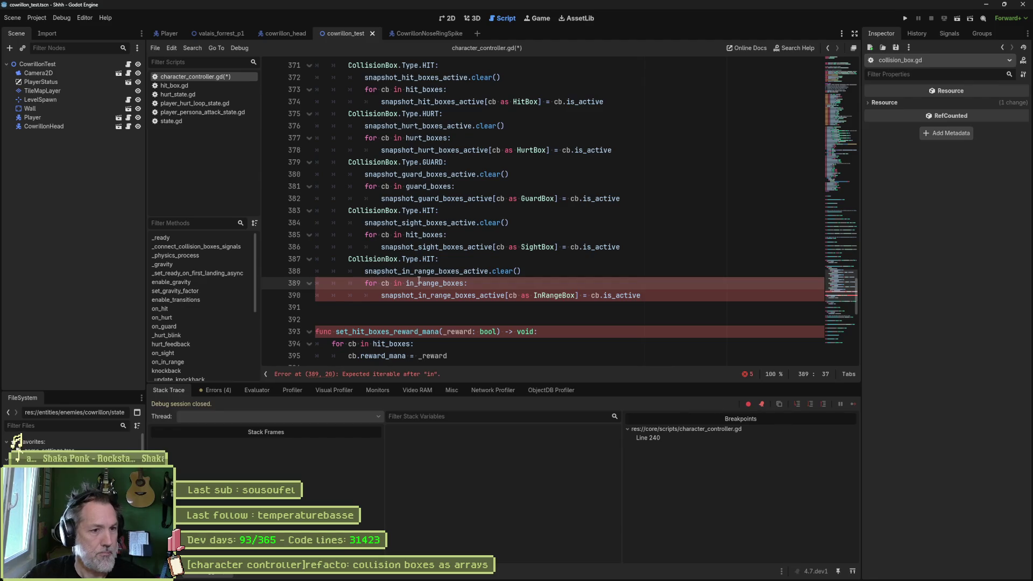
Change the duplicate HIT case on line 383 to SIGHT, looping over sight_boxes.
double_click(429, 211)
type("si")
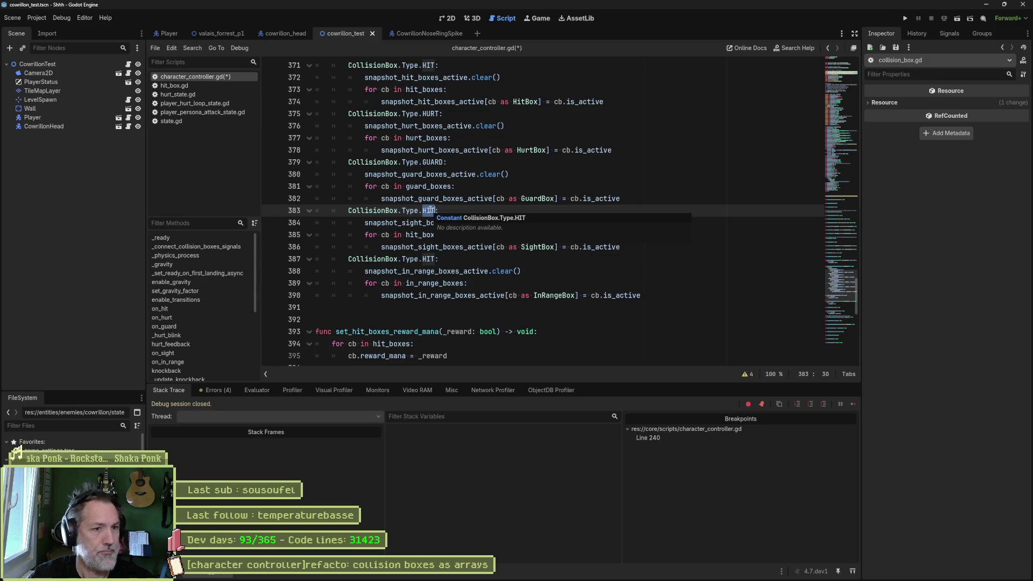
type("g")
key("Return")
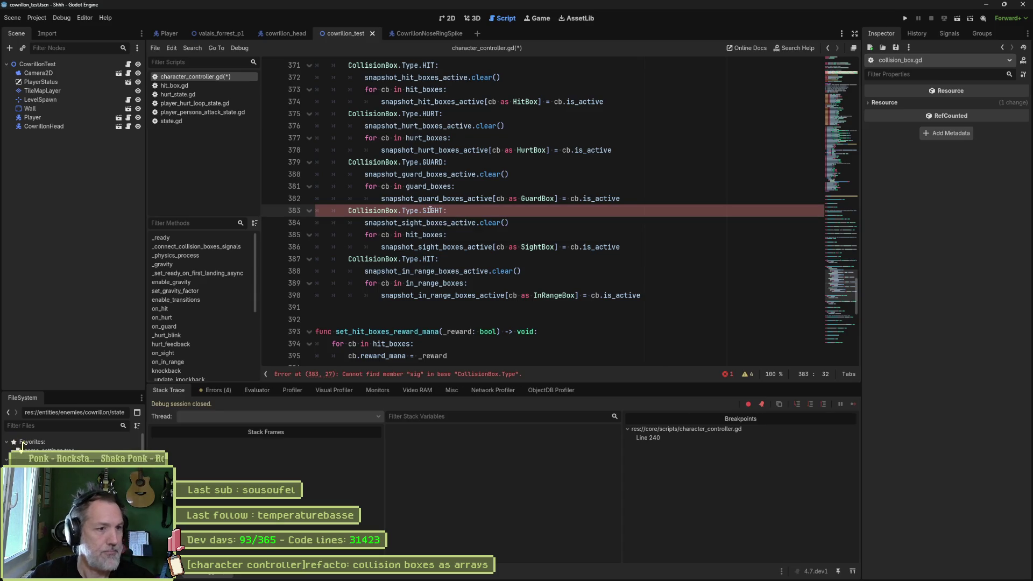
key("Down")
key("Down")
key("ctrl+Left")
key("Delete")
key("Delete")
key("Delete")
type("sight")
left_click(421, 221)
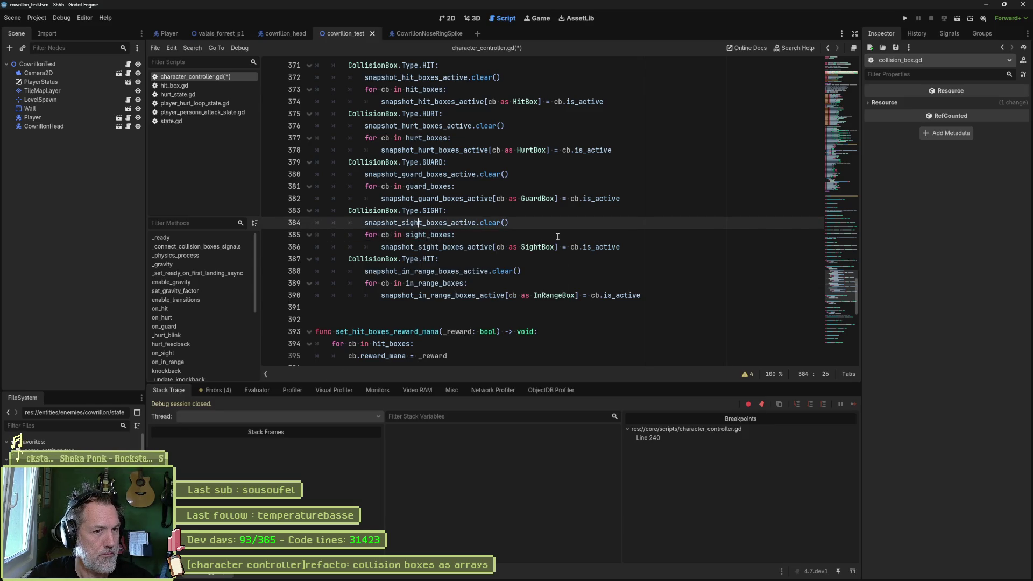
Change the duplicate HIT case on line 387 to IN_RANGE and save character_controller.gd.
double_click(430, 260)
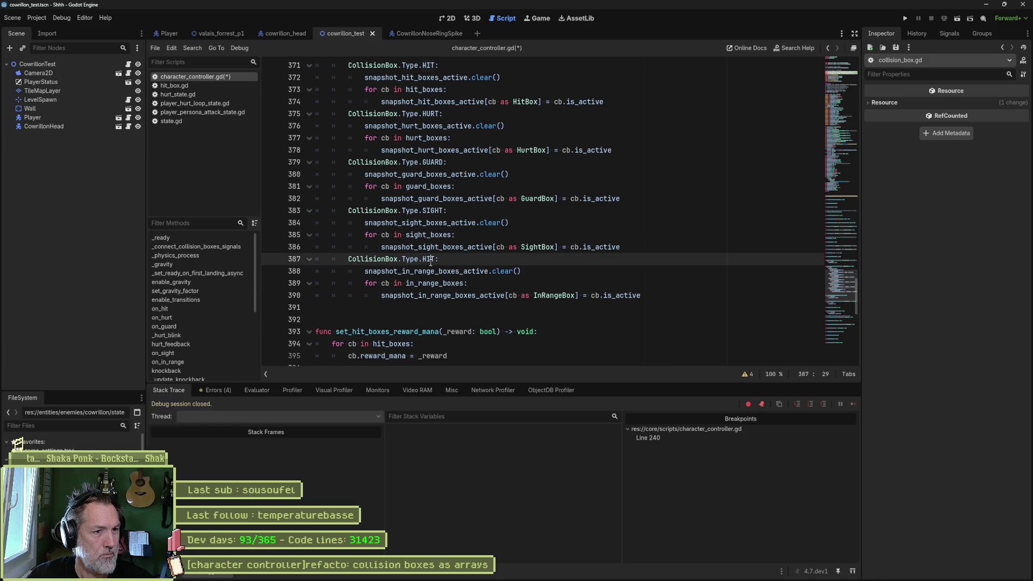
type("in")
key("Return")
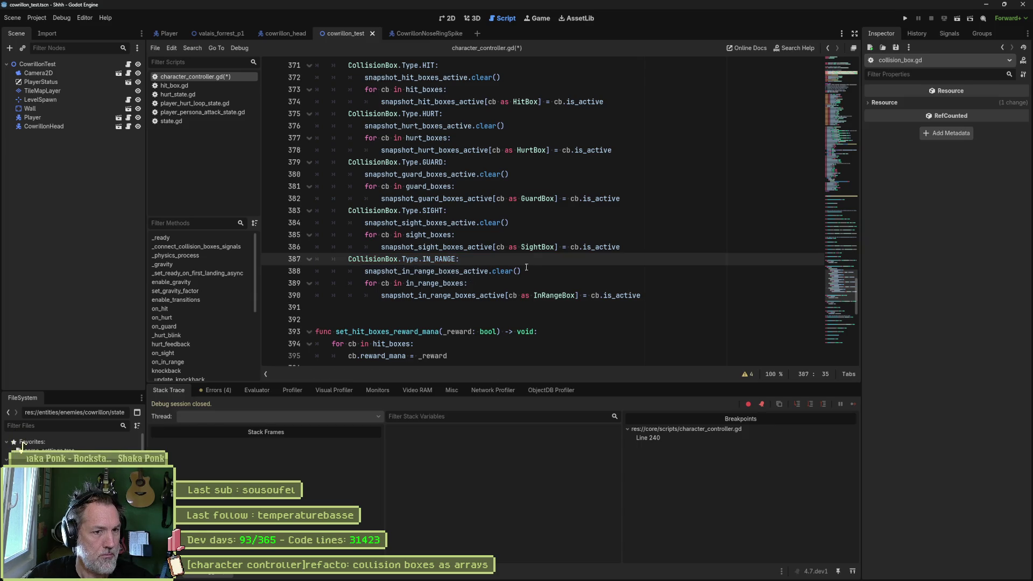
key("ctrl+s")
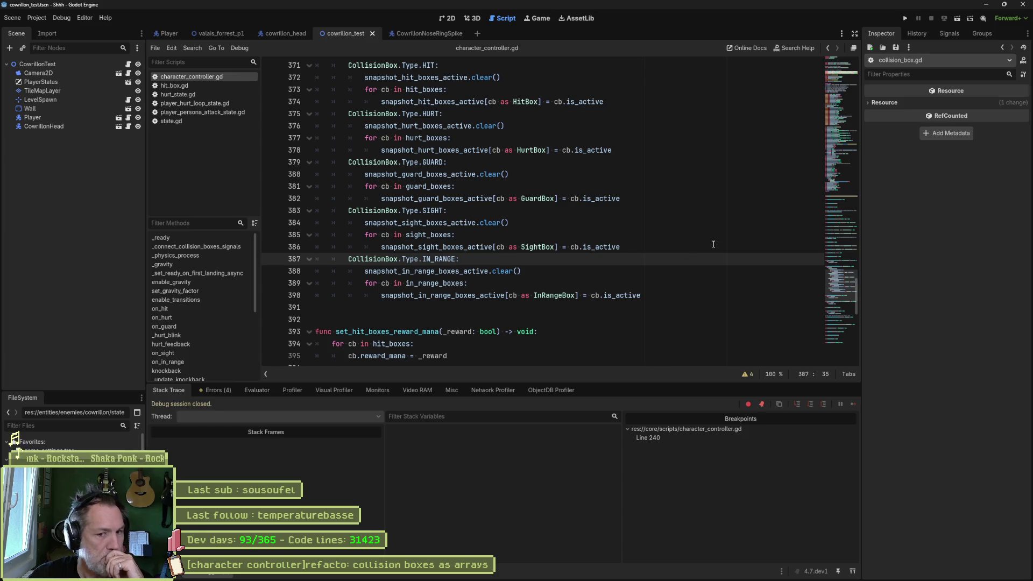
scroll(713, 244, "up", 1)
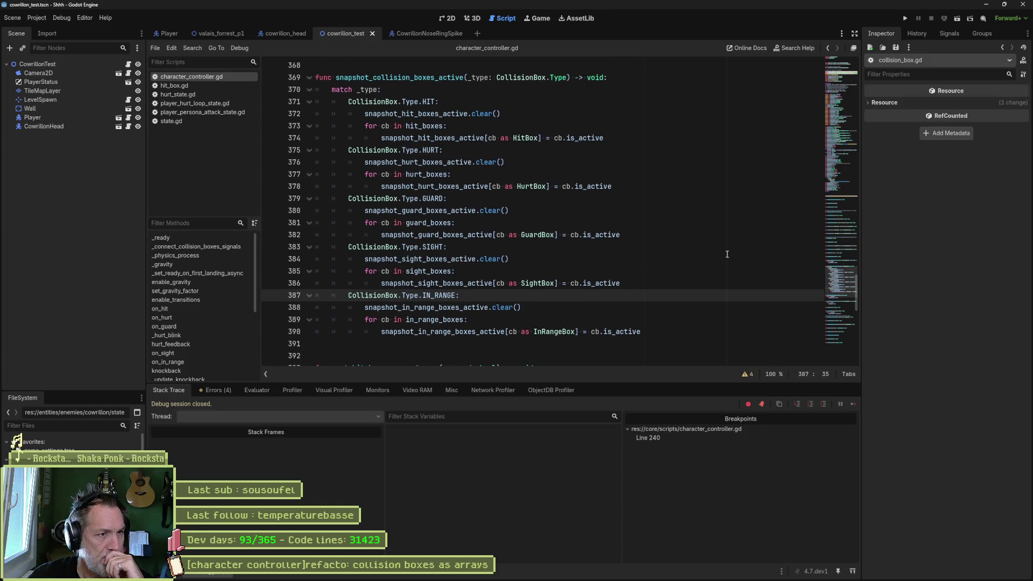
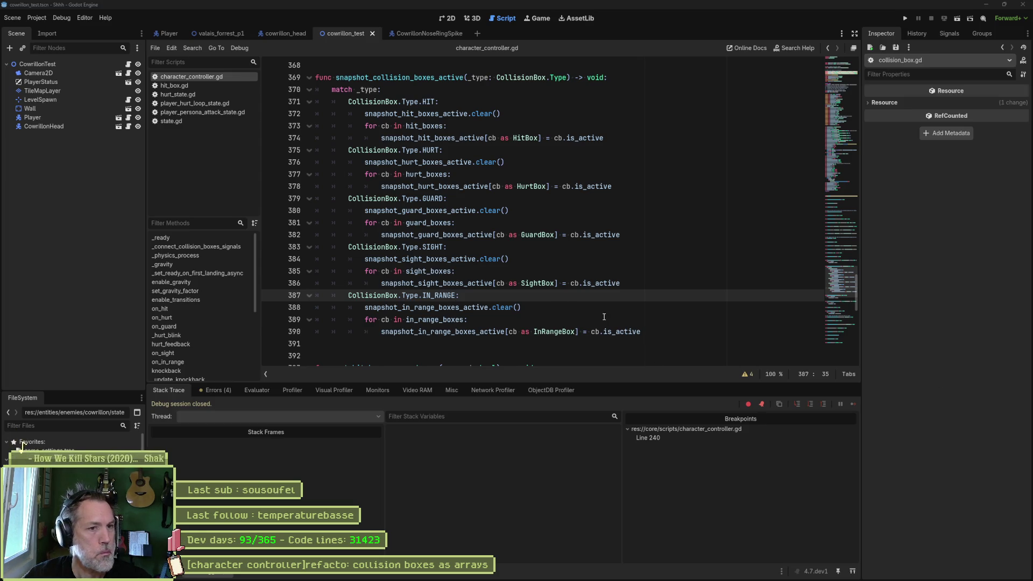
Copy the snapshot_collision_boxes_active function (lines 369–390) into a new ChatGPT message.
left_click_drag(323, 295, 329, 89)
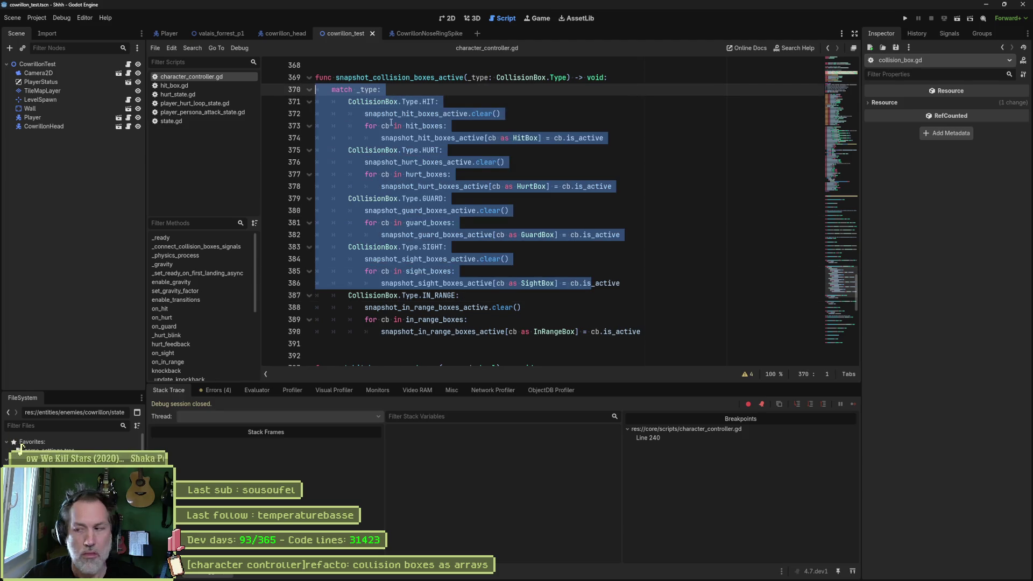
left_click(575, 163)
left_click(642, 333)
key("shift+Up")
key("shift+Up")
key("shift+Up")
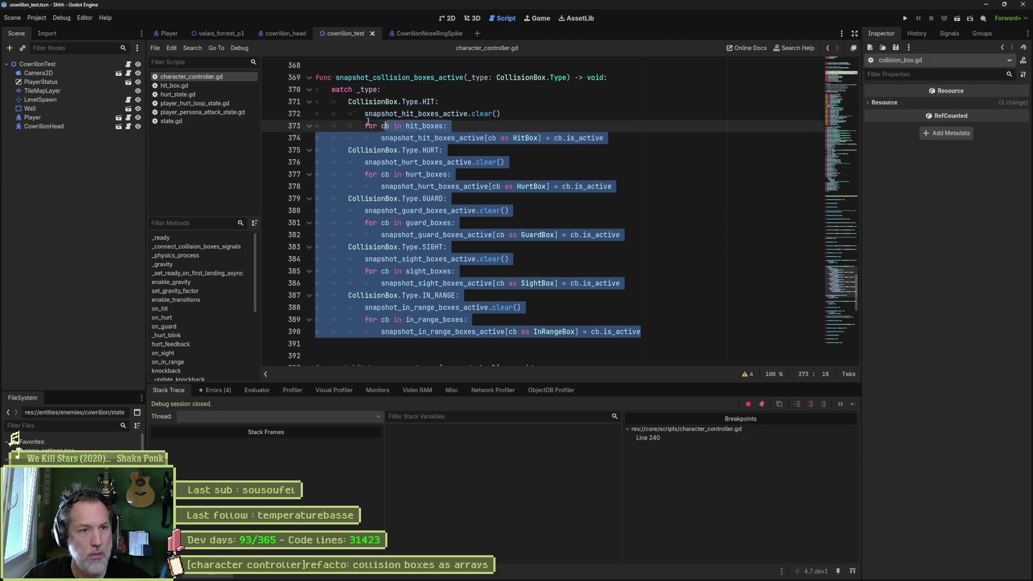
key("shift+Home")
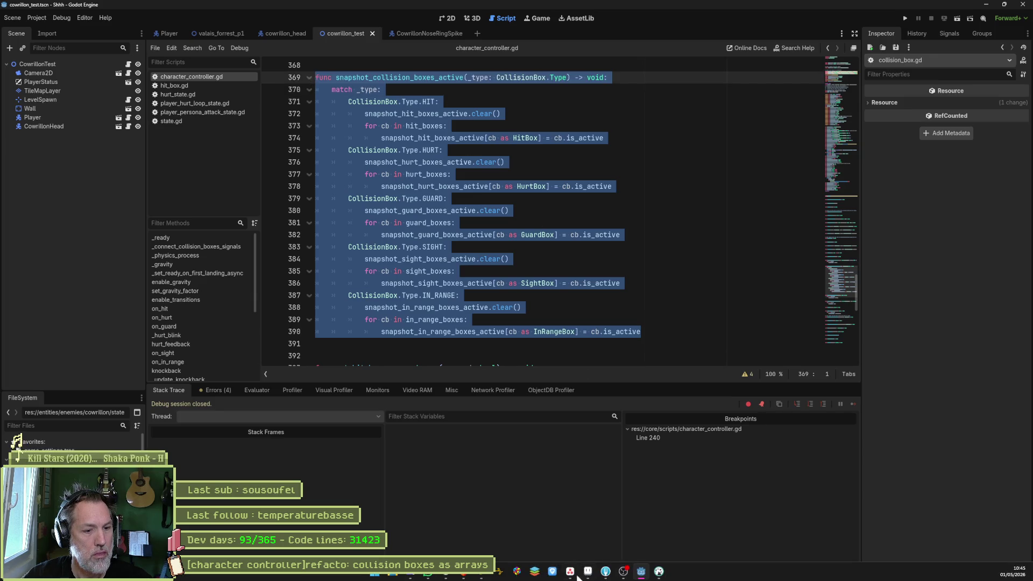
left_click(462, 577)
key("ctrl+v")
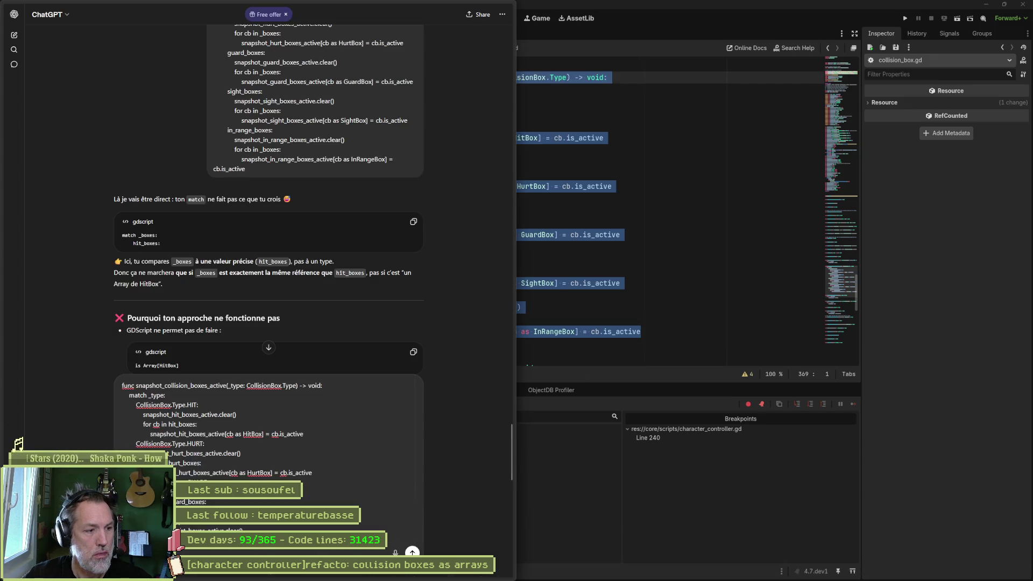
Send the pasted snapshot function code to ChatGPT.
key("Return")
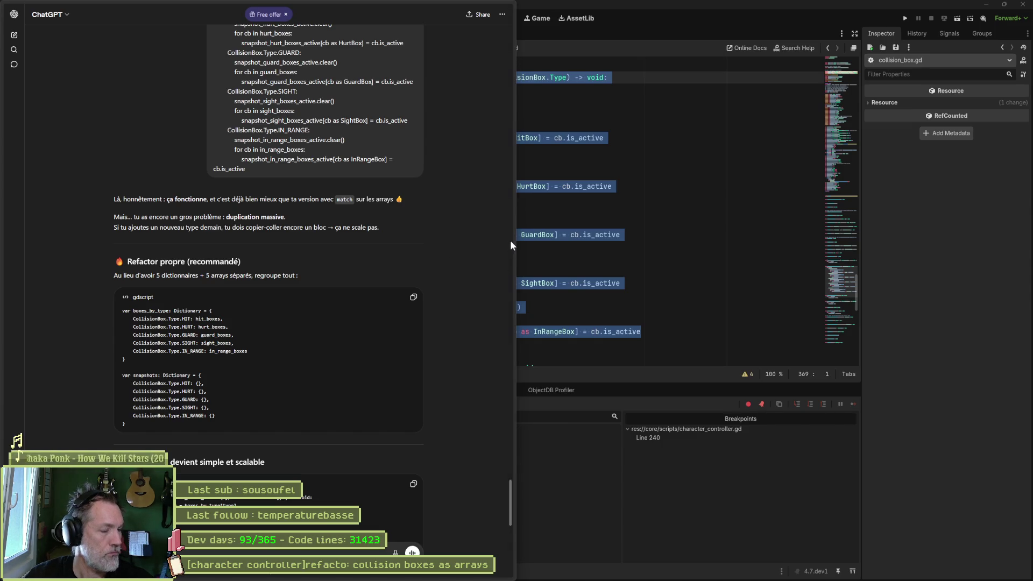
Read ChatGPT's type-parameter snapshot suggestion, then return to the top of character_controller.gd.
scroll(475, 249, "down", 2)
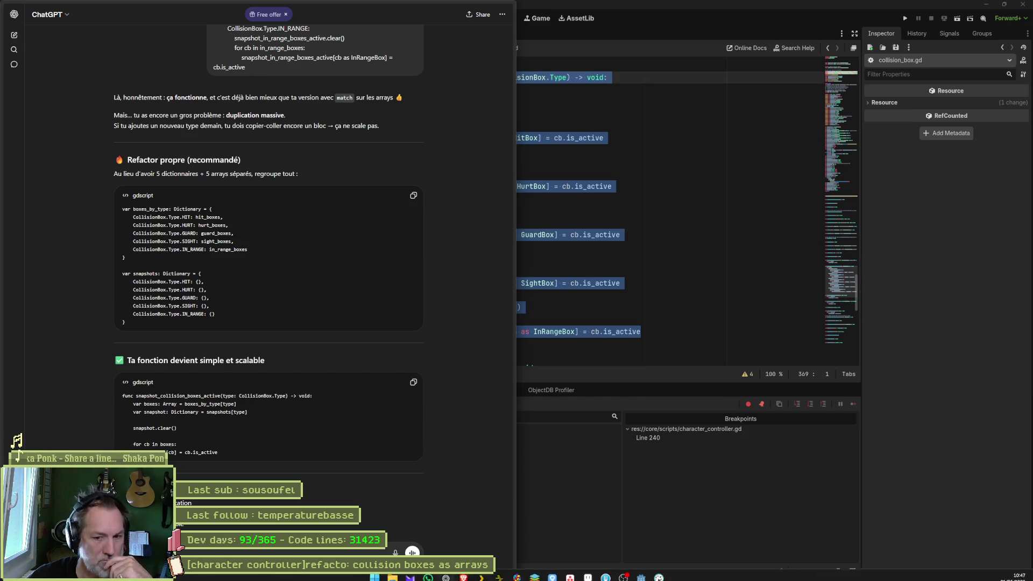
left_click(678, 263)
left_click_drag(828, 214, 839, 85)
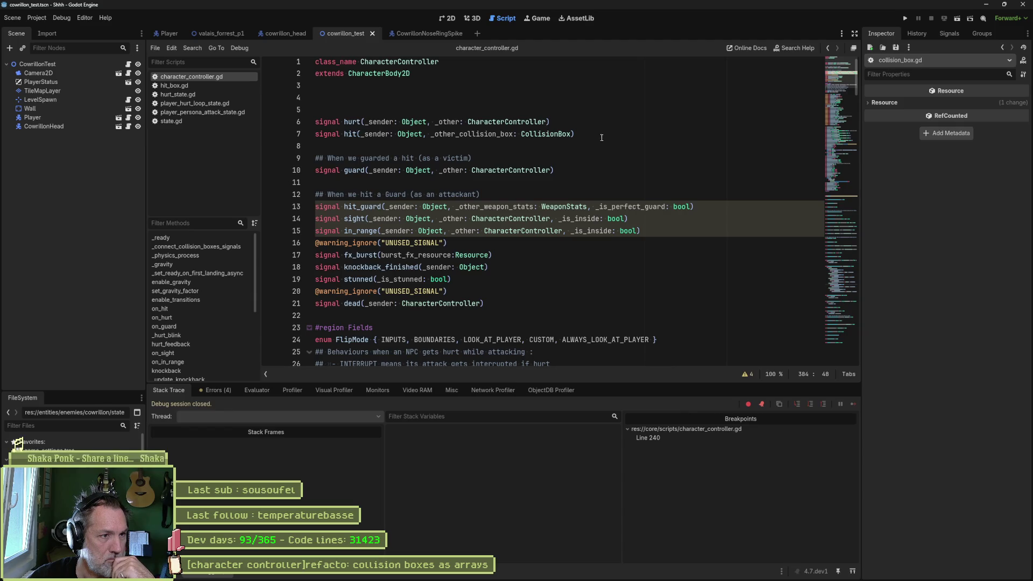
Switch from character_controller.gd to the player_hurt_loop_state.gd script.
left_click(523, 145)
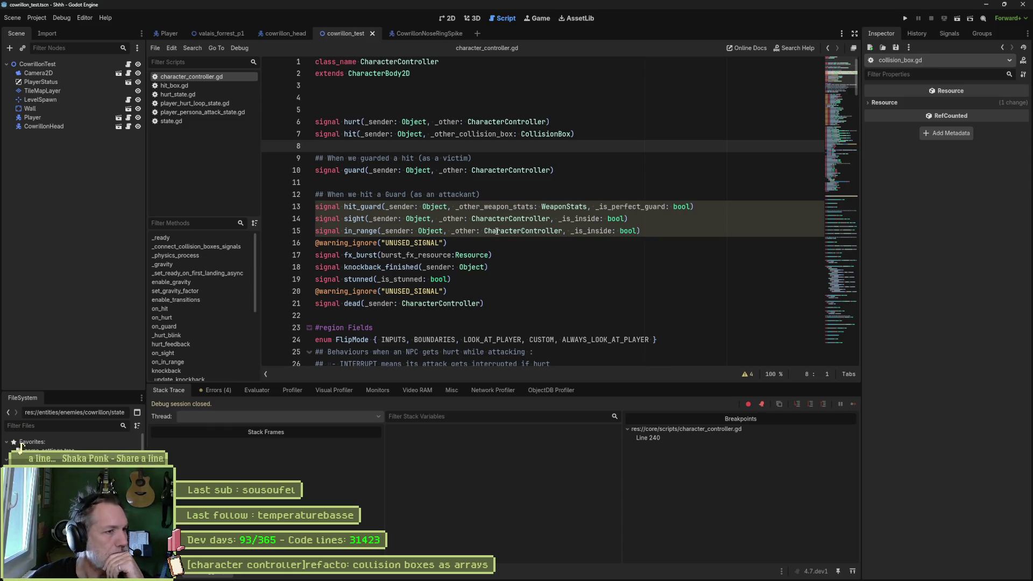
left_click(208, 104)
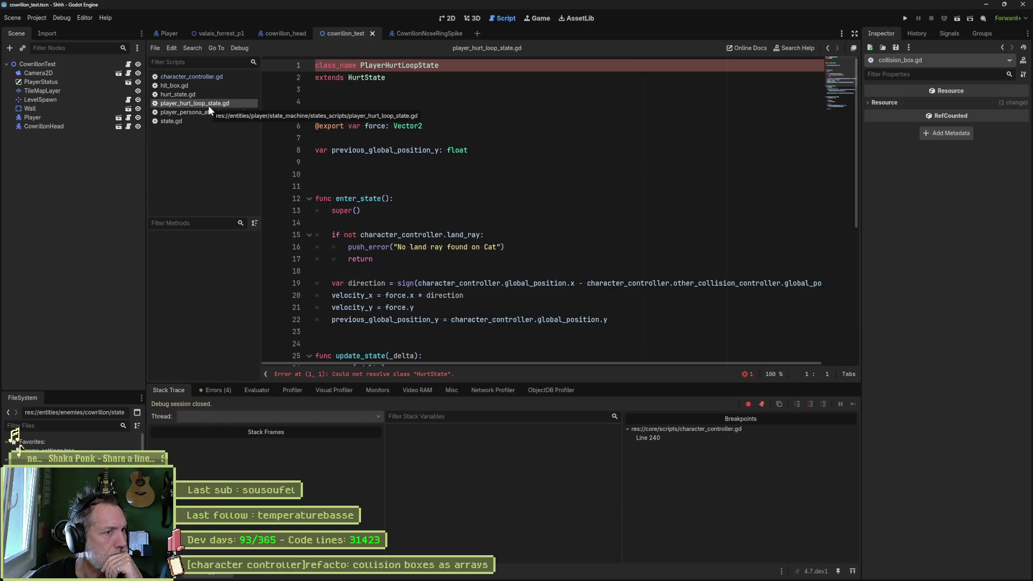
Check hurt_state.gd's undeclared hit_box error, then switch to the cowrillon_head scene.
left_click(184, 95)
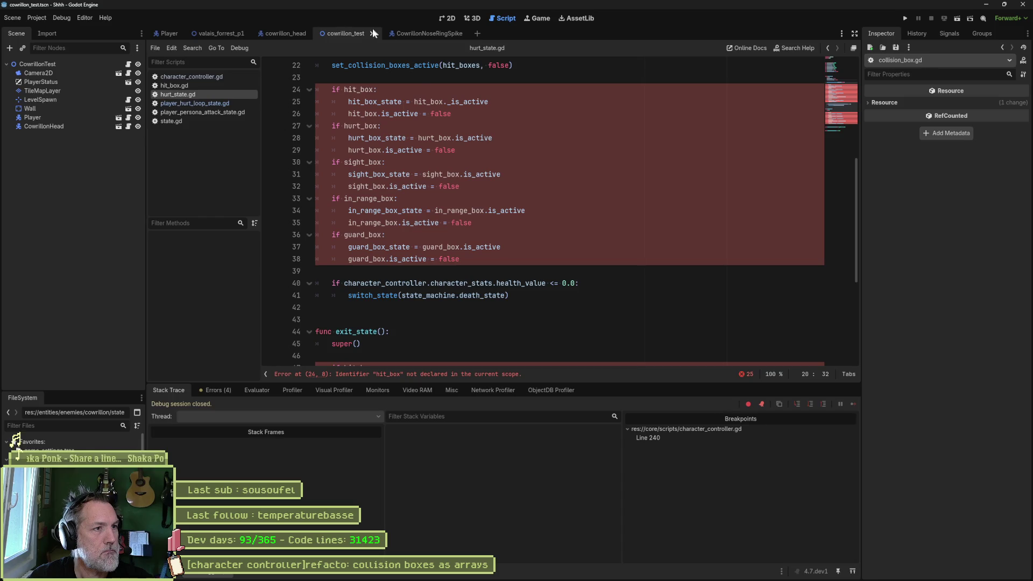
left_click(280, 33)
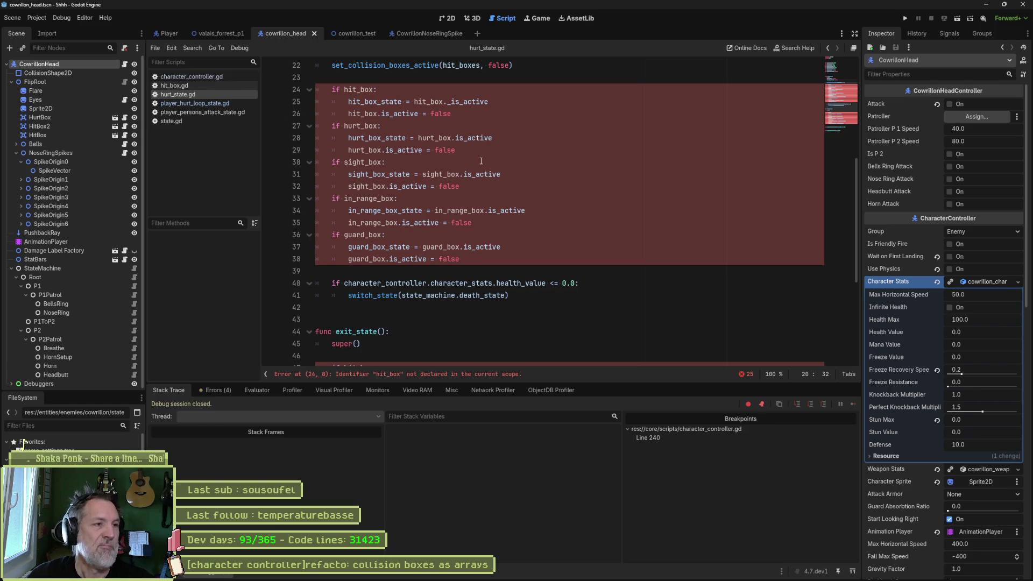
Open character_controller.gd and jump to snapshot_collision_boxes_active via the Methods list.
left_click(218, 76)
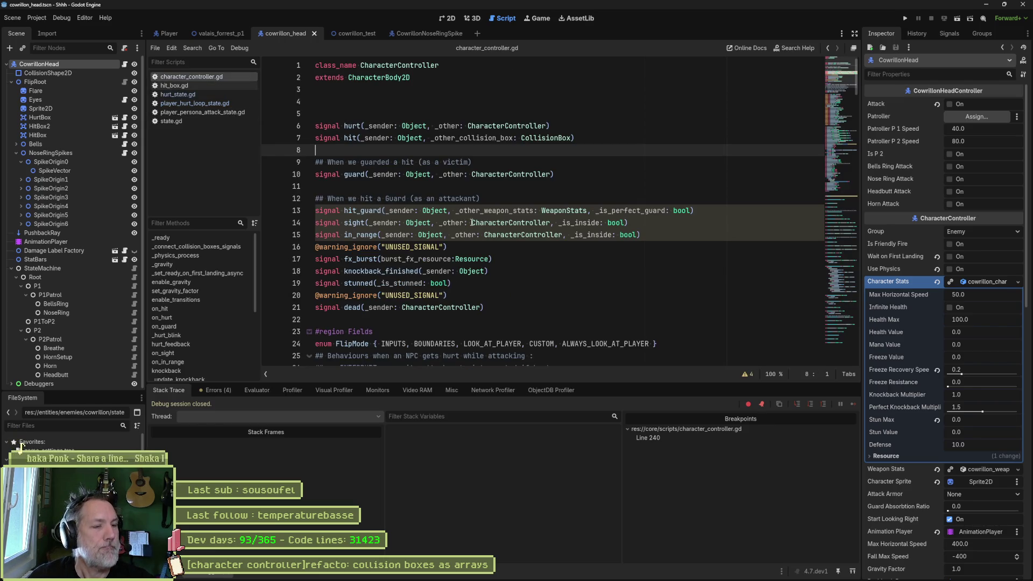
scroll(446, 218, "down", 20)
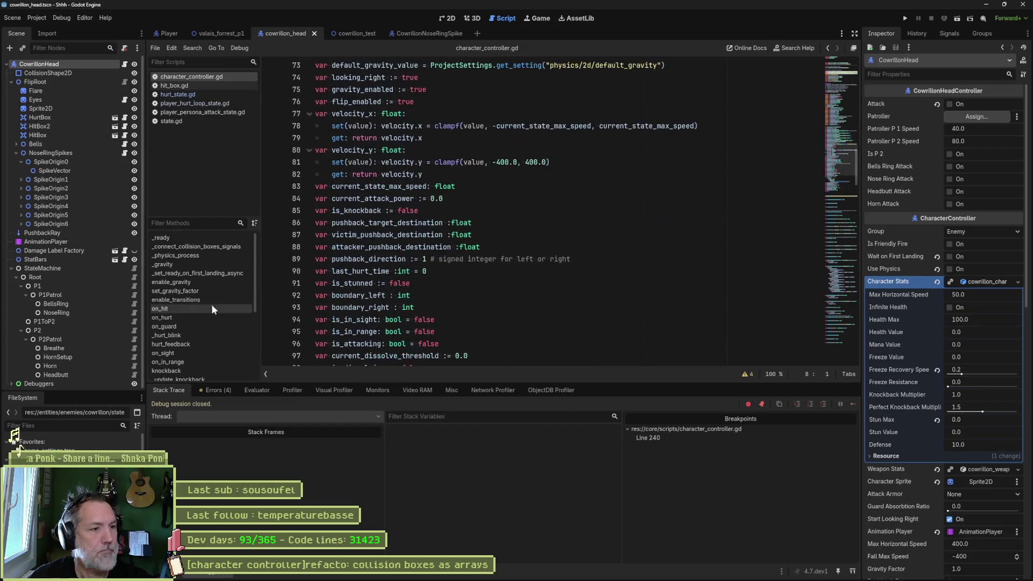
scroll(201, 312, "down", 2)
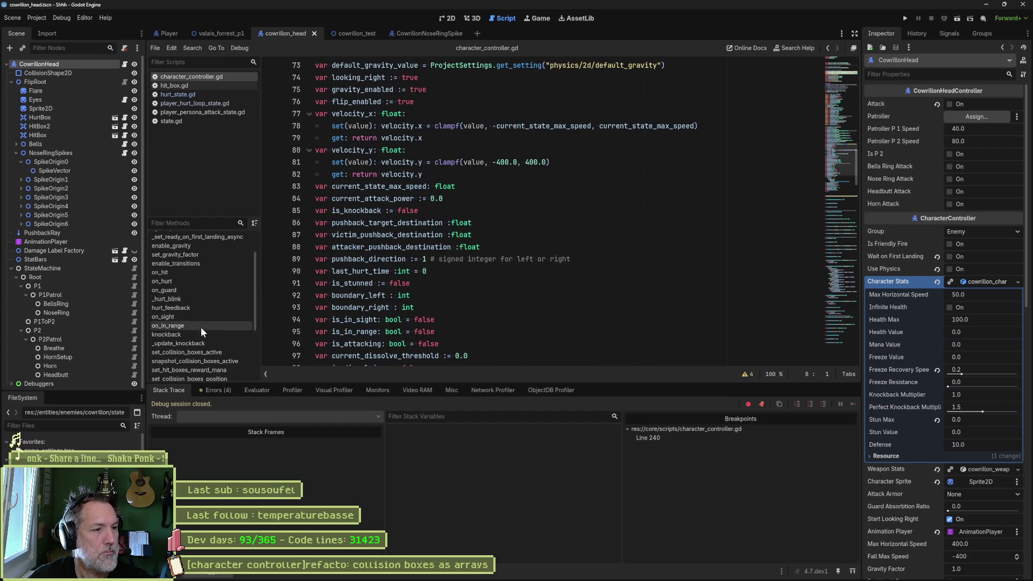
left_click(212, 359)
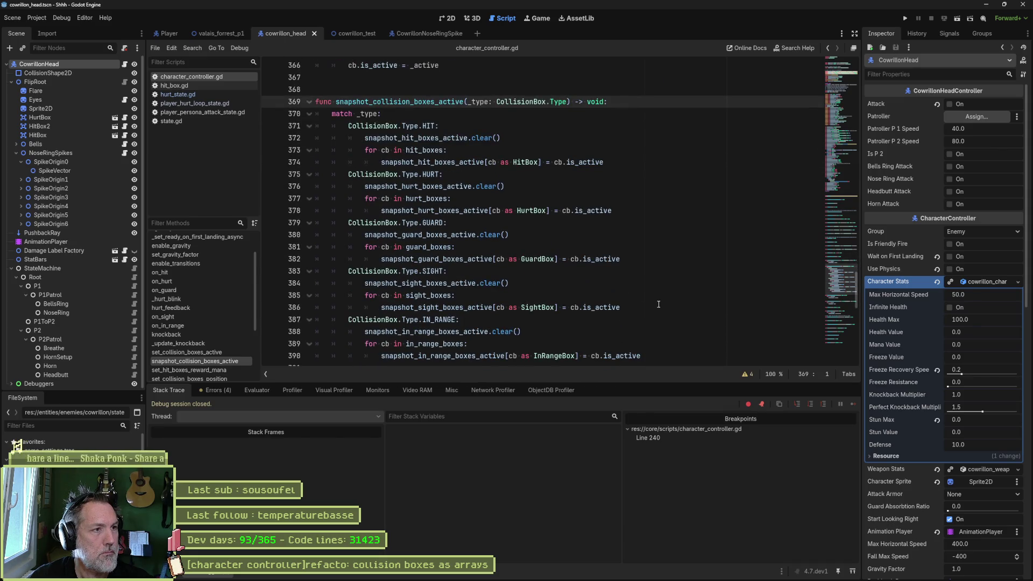
mouse_move(835, 280)
left_mouse_down()
mouse_move(845, 98)
mouse_move(841, 145)
left_mouse_up()
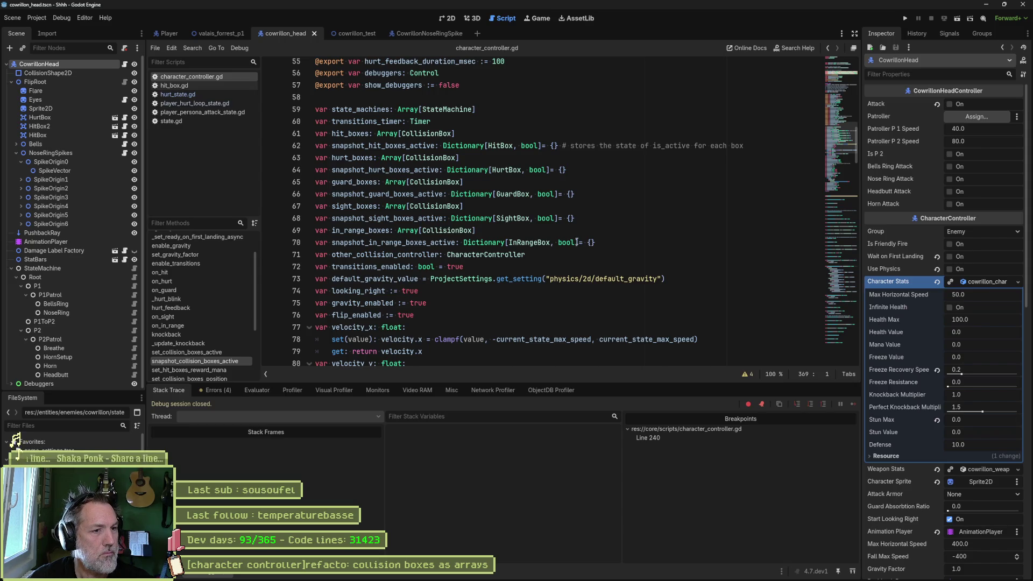
Compare ChatGPT's refactor against the sight, in-range and hit box declarations on lines 63–70.
left_click(446, 571)
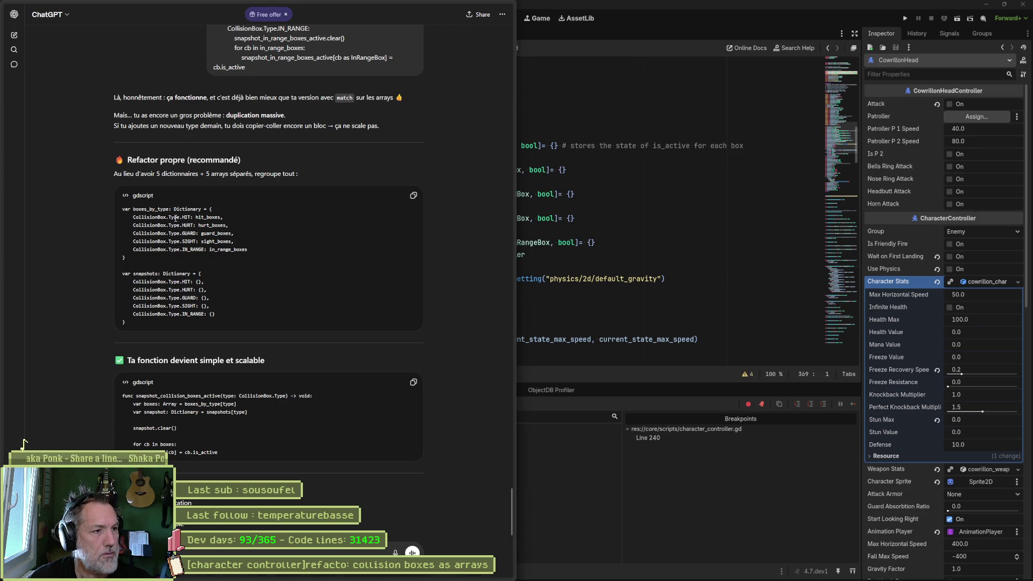
left_click(580, 278)
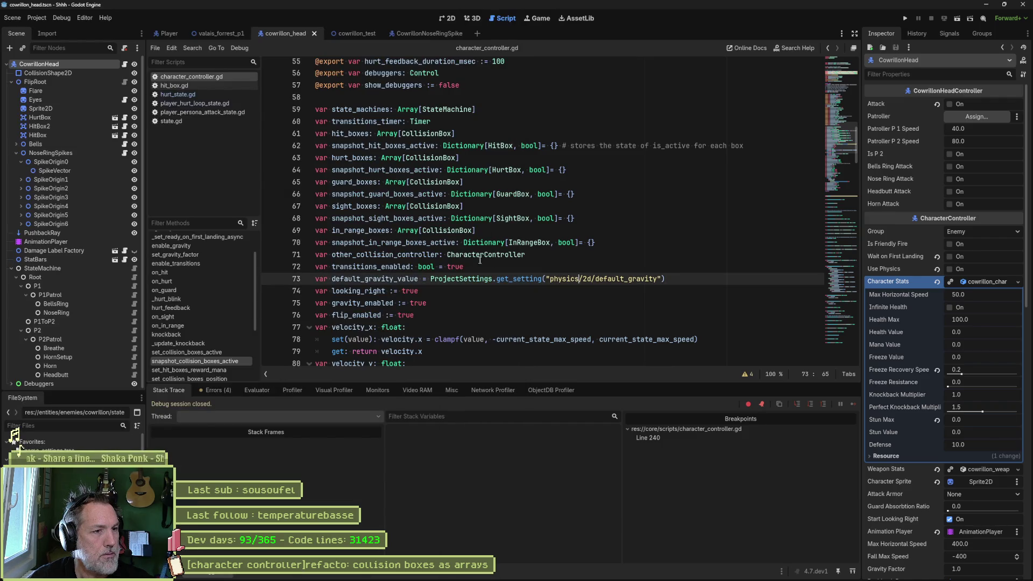
double_click(437, 245)
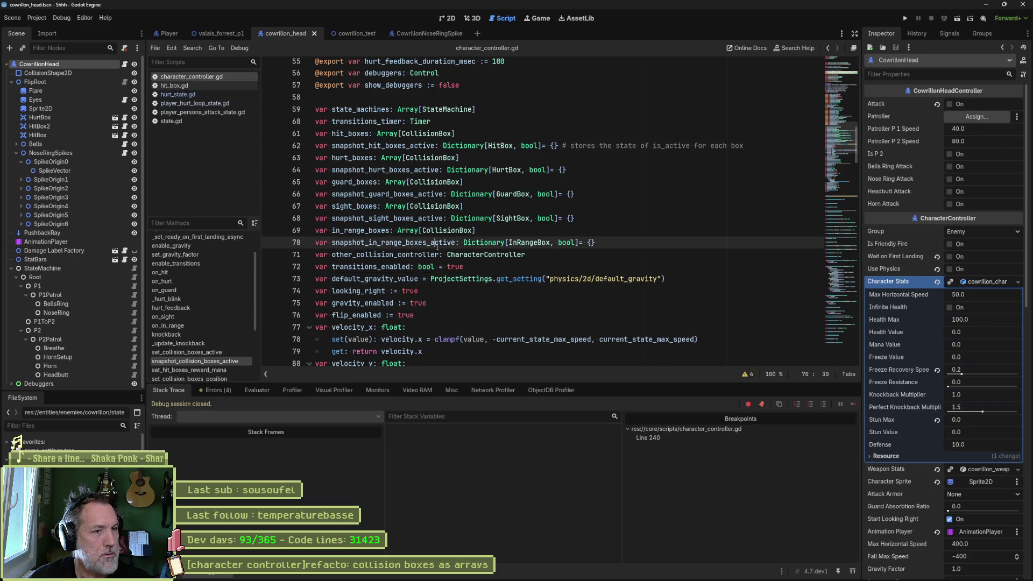
double_click(428, 218)
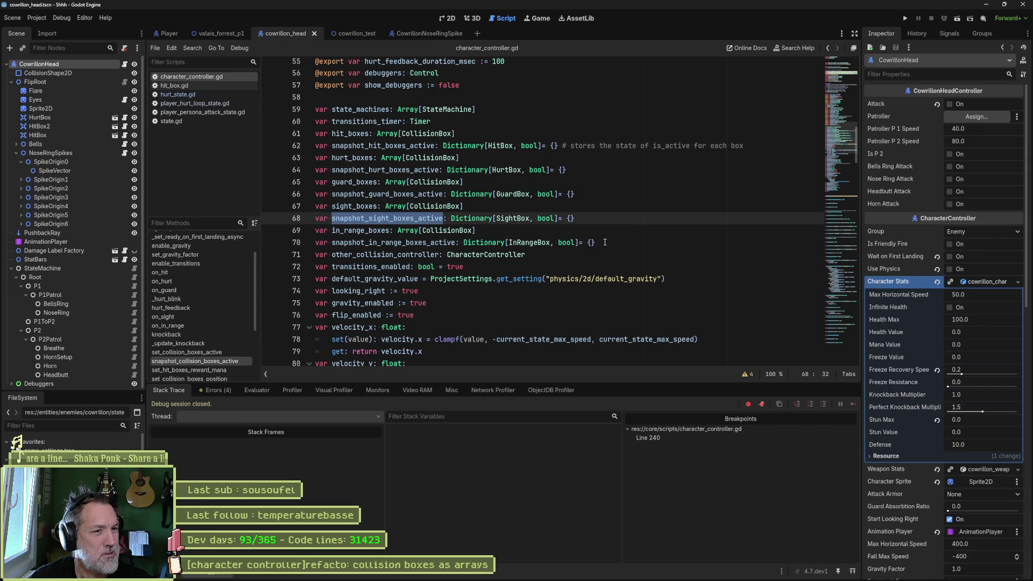
double_click(354, 207)
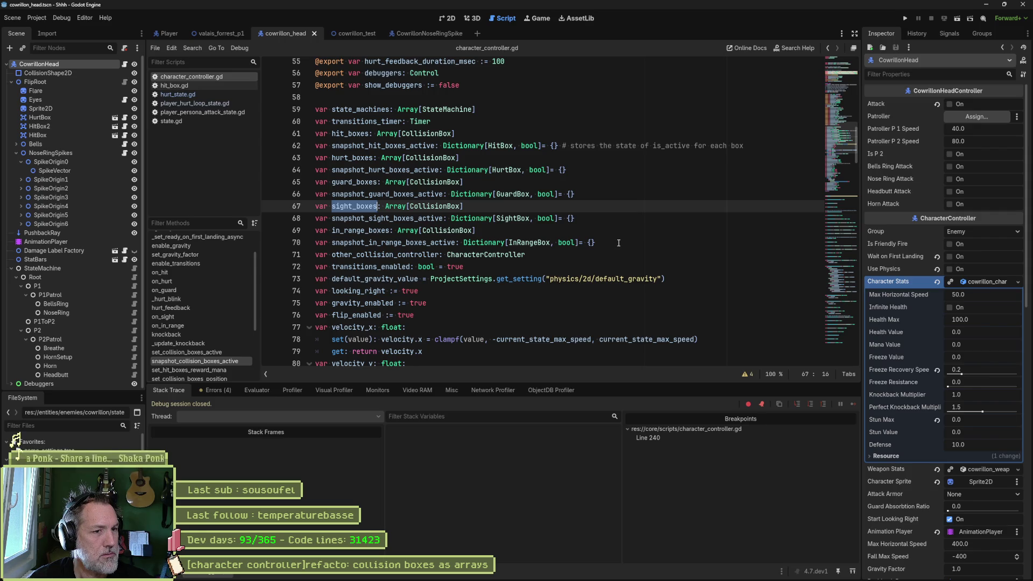
left_click_drag(614, 243, 281, 161)
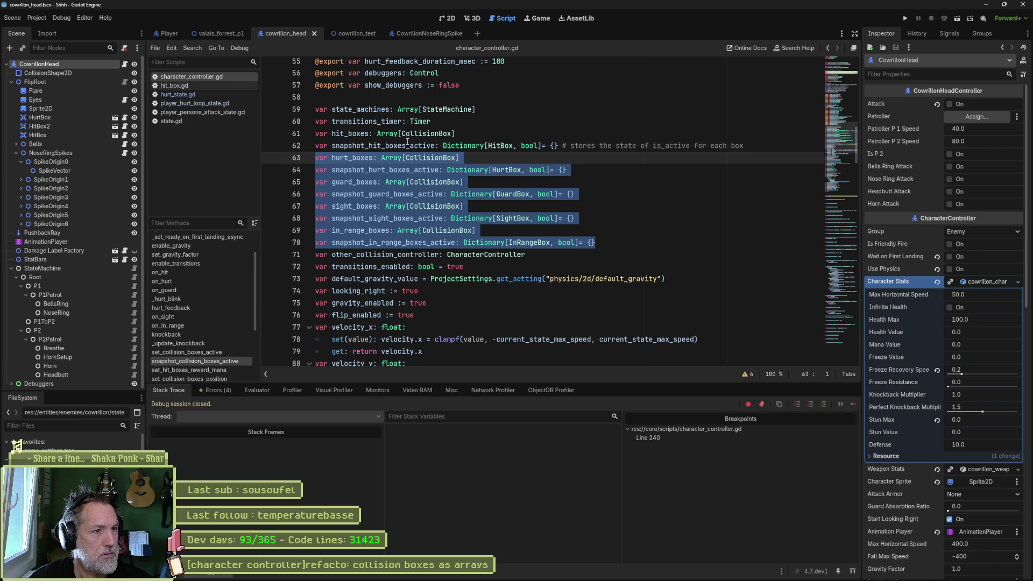
Copy ChatGPT's boxes_by_type and snapshots dictionary code.
key("alt+Tab")
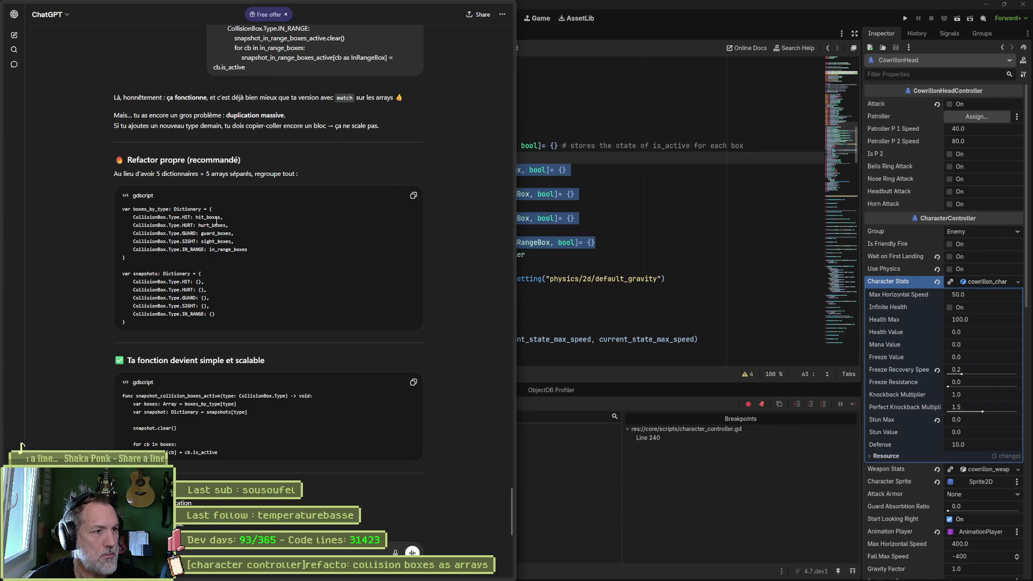
mouse_move(129, 323)
left_mouse_down()
mouse_move(242, 215)
mouse_move(384, 188)
left_mouse_up()
key("ctrl+c")
key("alt+Tab")
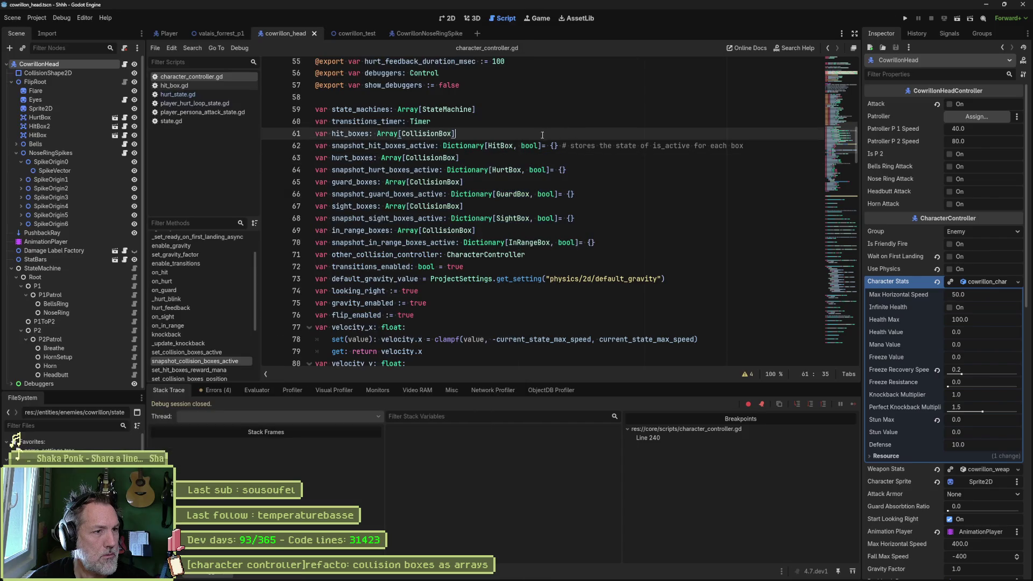
Paste the boxes_by_type and snapshots dictionaries into the script at line 59.
left_click(414, 98)
key("Return")
key("Return")
key("Up")
key("Up")
key("ctrl+v")
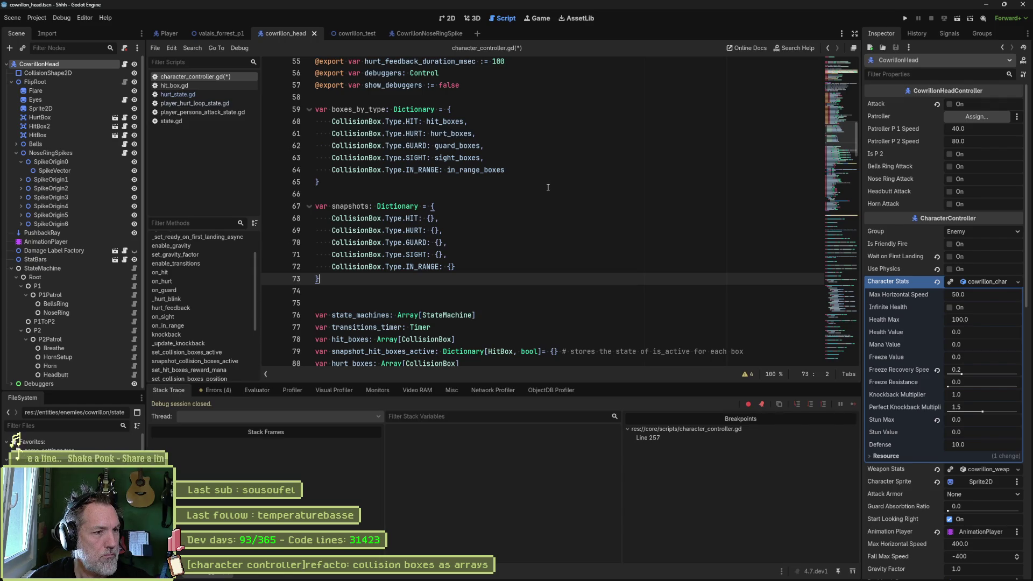
key("Up")
key("Up")
key("Up")
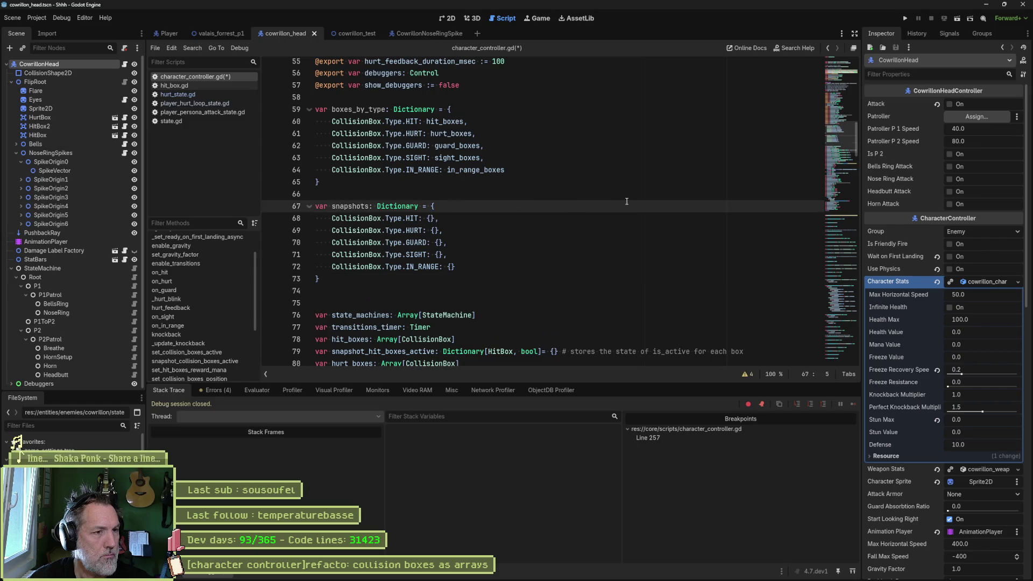
Rename the snapshots dictionary to snapshot_collision_boxes_active and save.
scroll(628, 202, "down", 2)
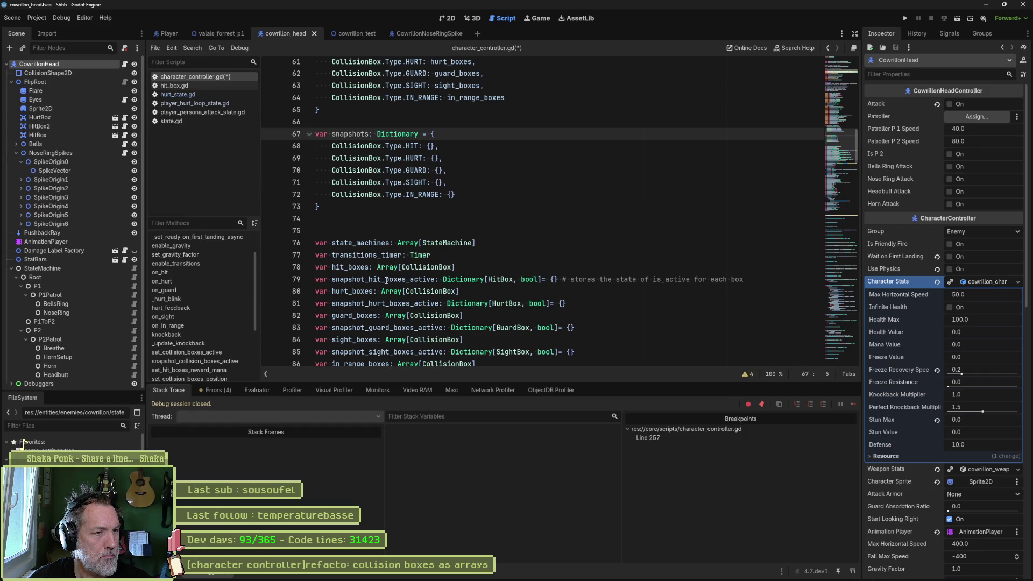
double_click(384, 279)
key("ctrl+c")
double_click(356, 134)
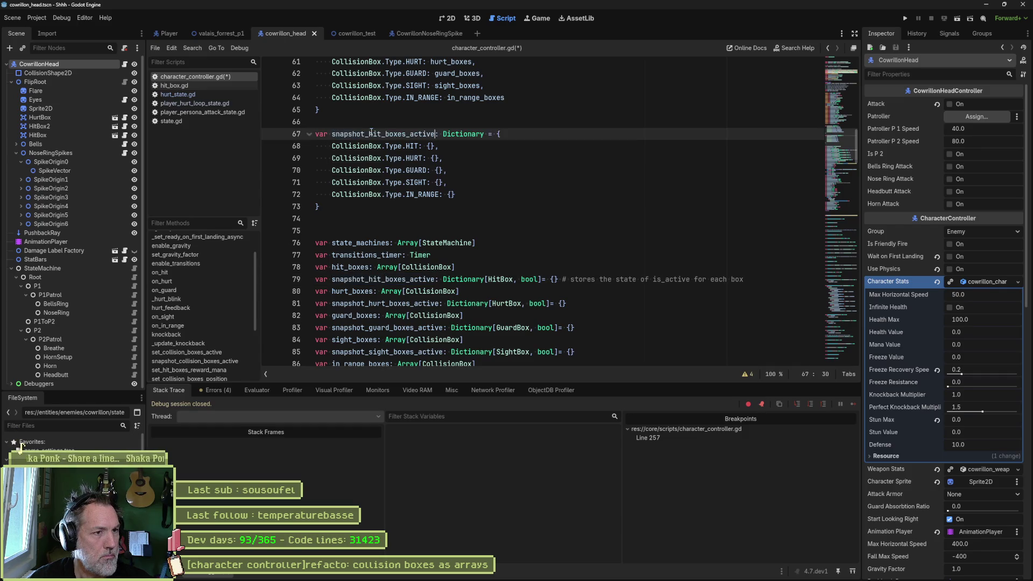
key("ctrl+v")
left_click(370, 134)
mouse_move(369, 134)
left_mouse_down()
mouse_move(393, 136)
mouse_move(379, 137)
left_mouse_up()
type("collision")
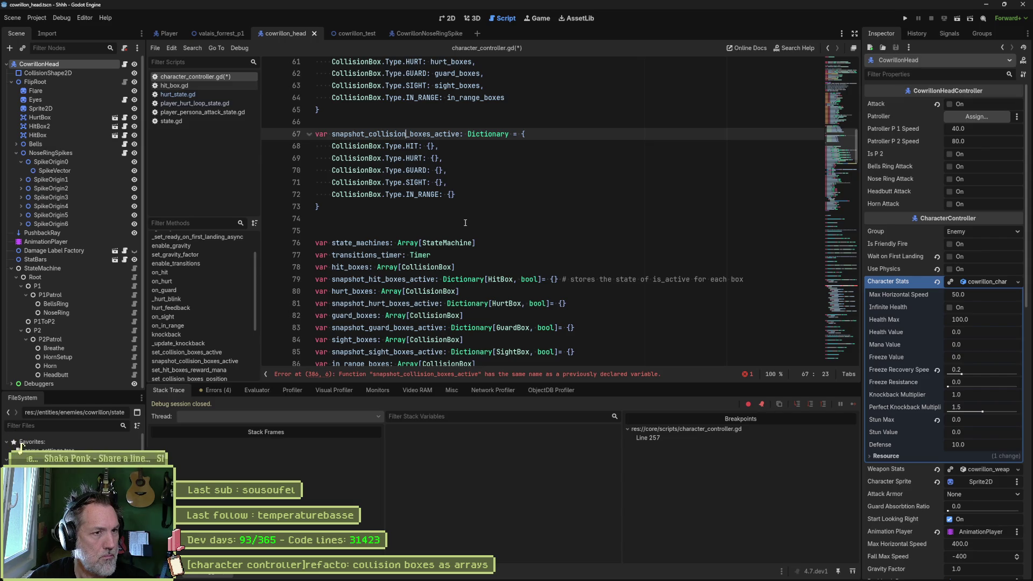
scroll(467, 221, "up", 2)
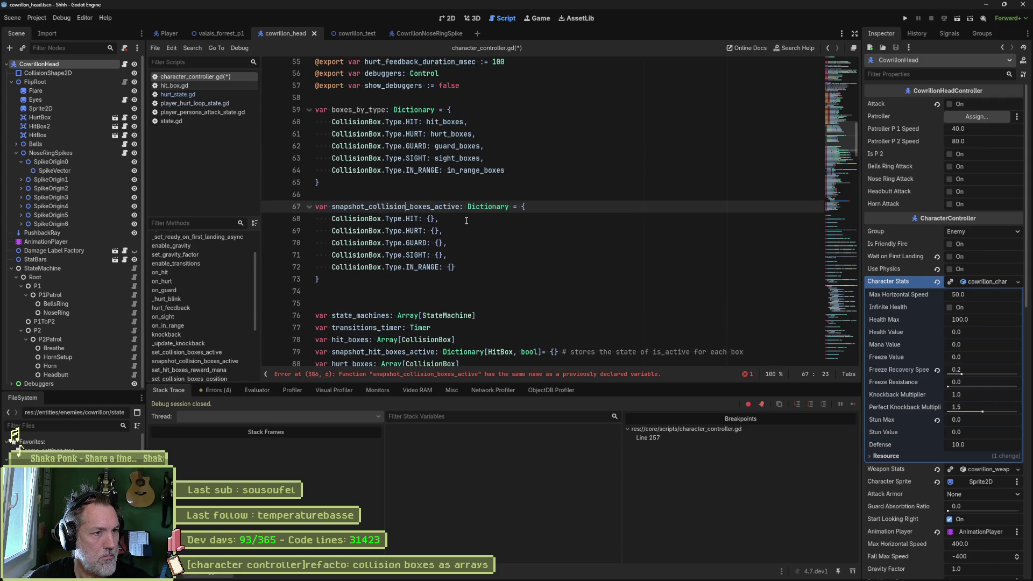
key("ctrl+s")
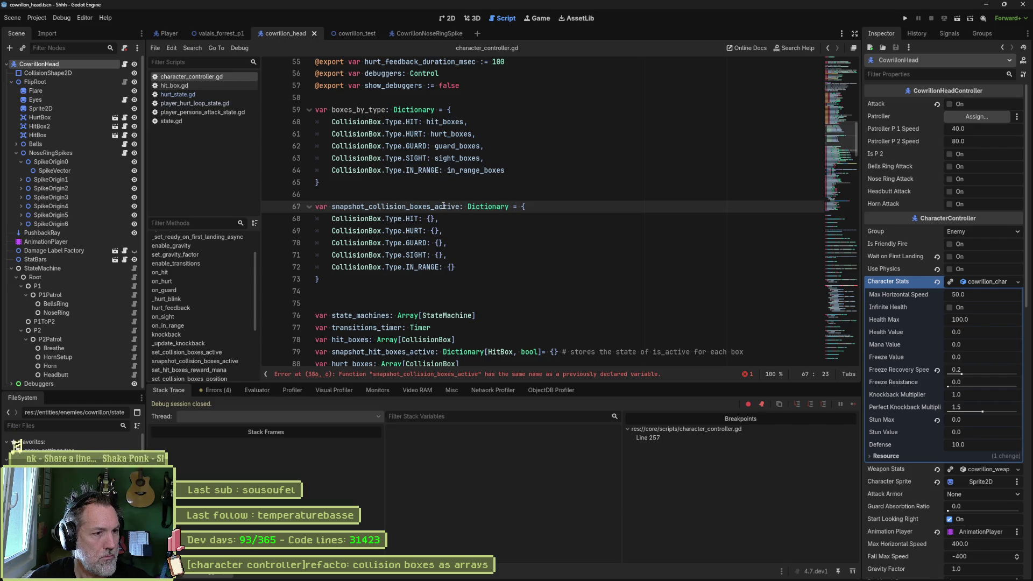
Delete the extra blank line after the snapshot dictionary and save.
left_click(555, 291)
key("Delete")
key("ctrl+s")
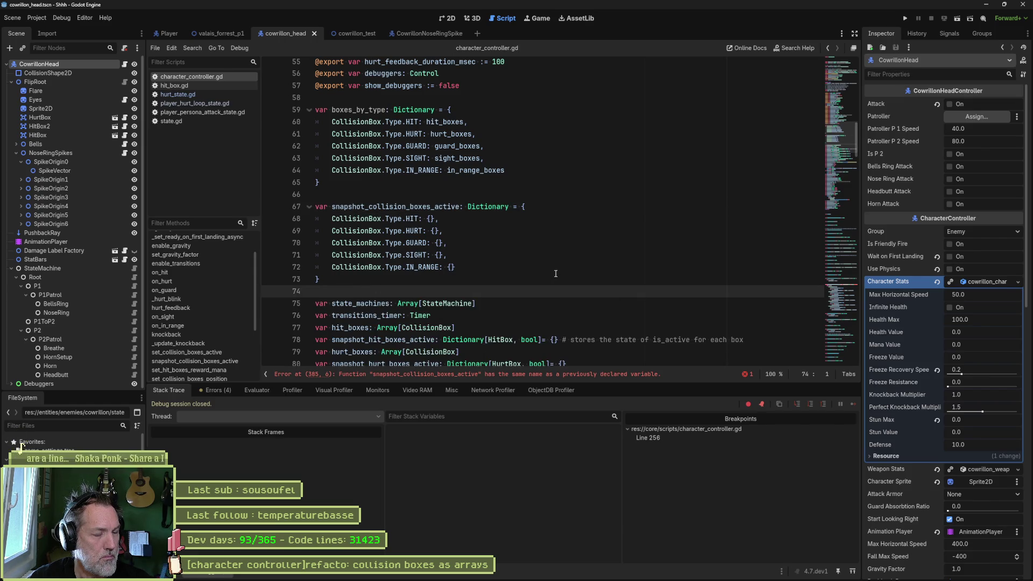
Rename boxes_by_type on line 59 to collision_boxes_by_type.
scroll(554, 272, "down", 3)
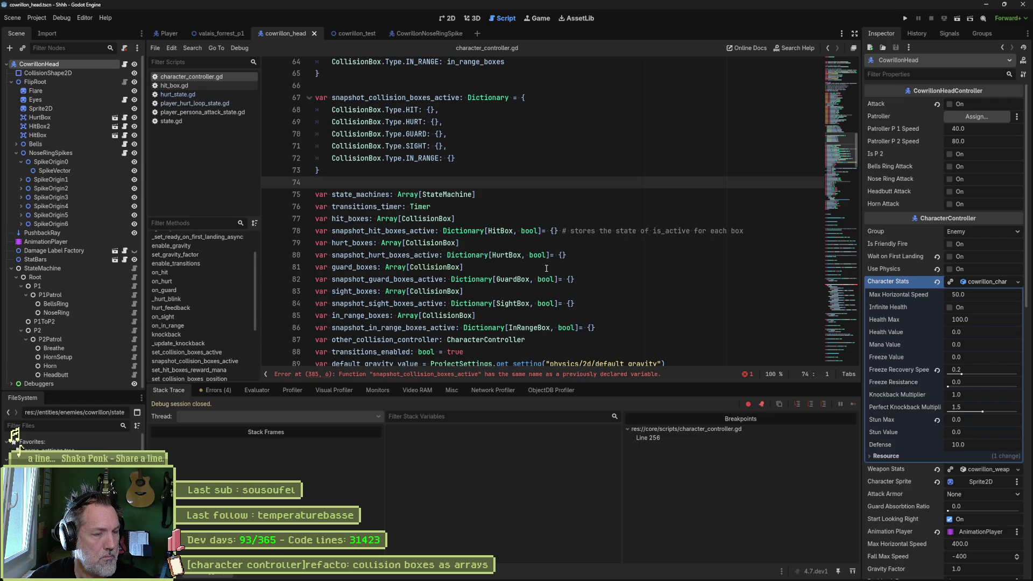
scroll(546, 268, "up", 3)
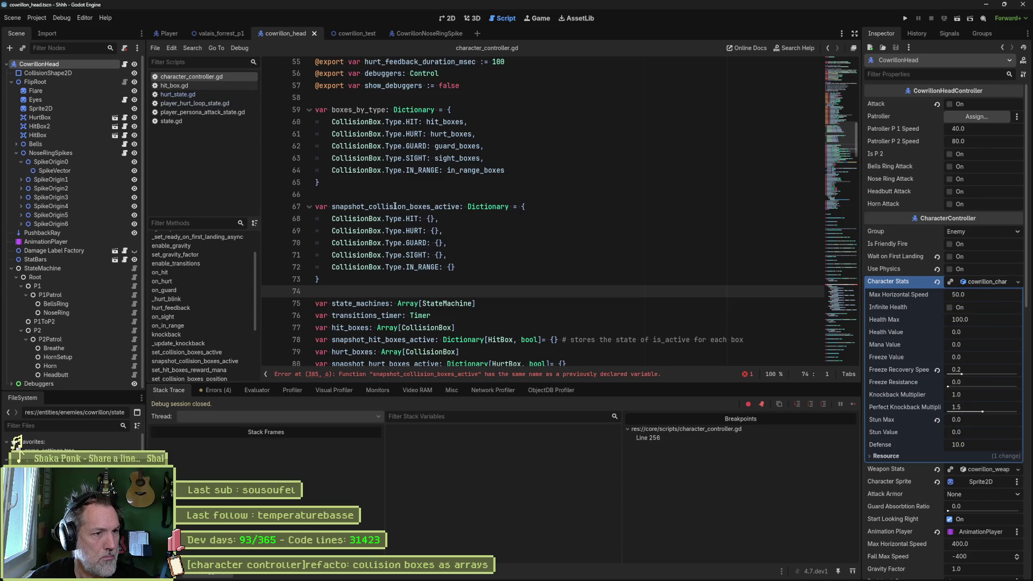
left_click_drag(369, 206, 410, 207)
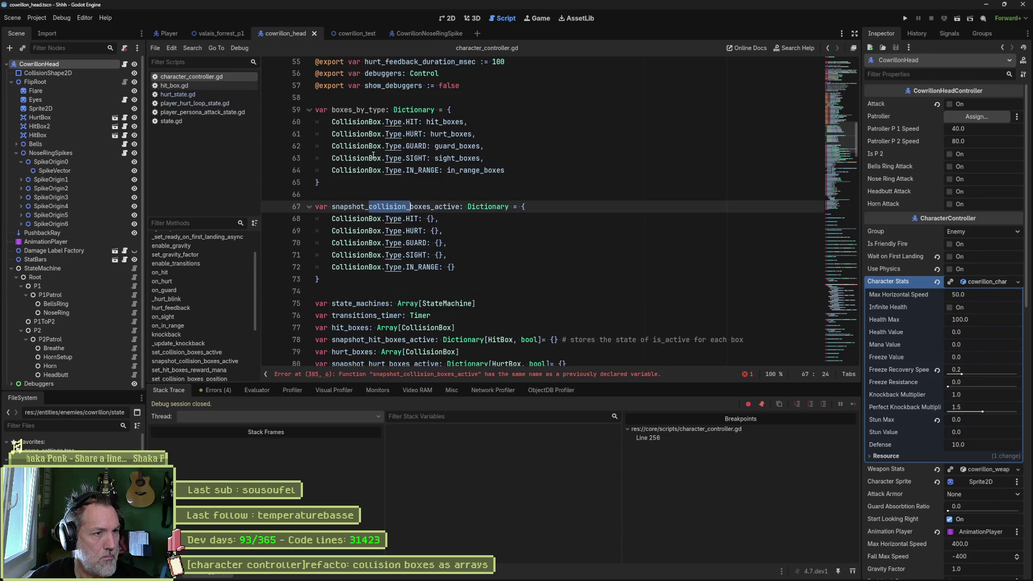
left_click(332, 110)
key("ctrl+v")
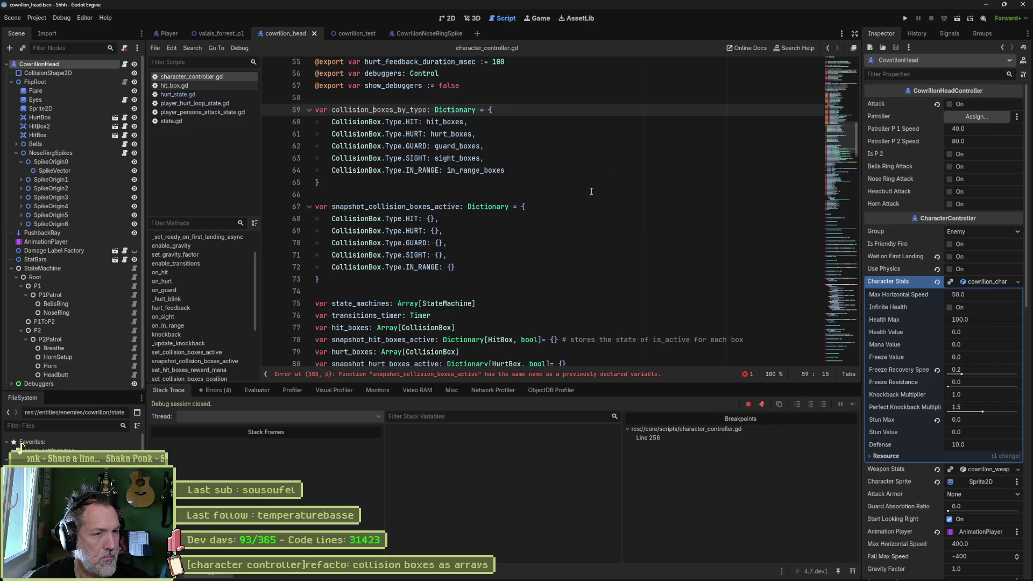
Paste ChatGPT's generic snapshot function under line 385, removing the duplicated header.
key("alt+Tab")
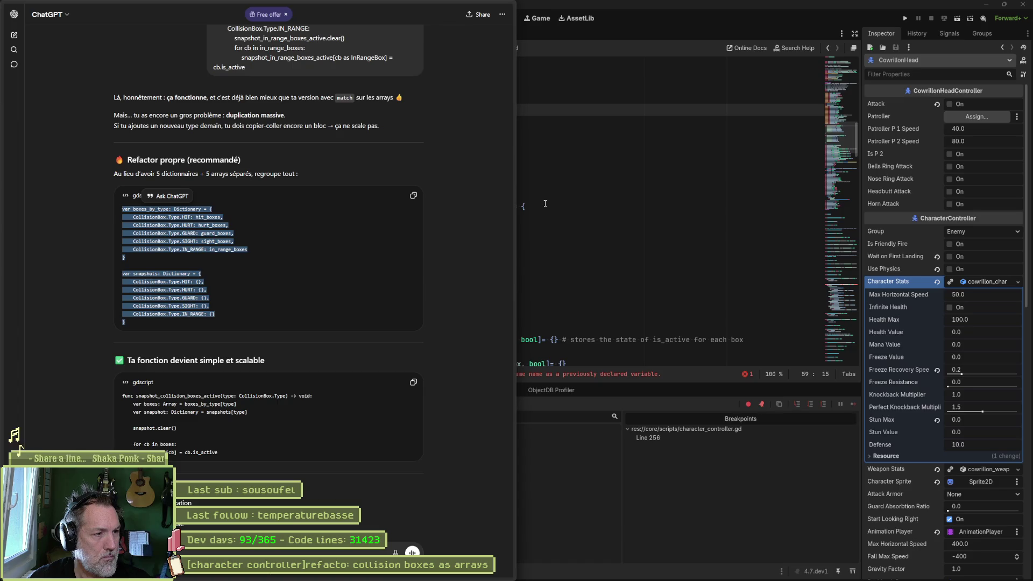
mouse_move(218, 453)
left_mouse_down()
mouse_move(129, 427)
mouse_move(133, 395)
mouse_move(122, 396)
left_mouse_up()
key("alt+Tab")
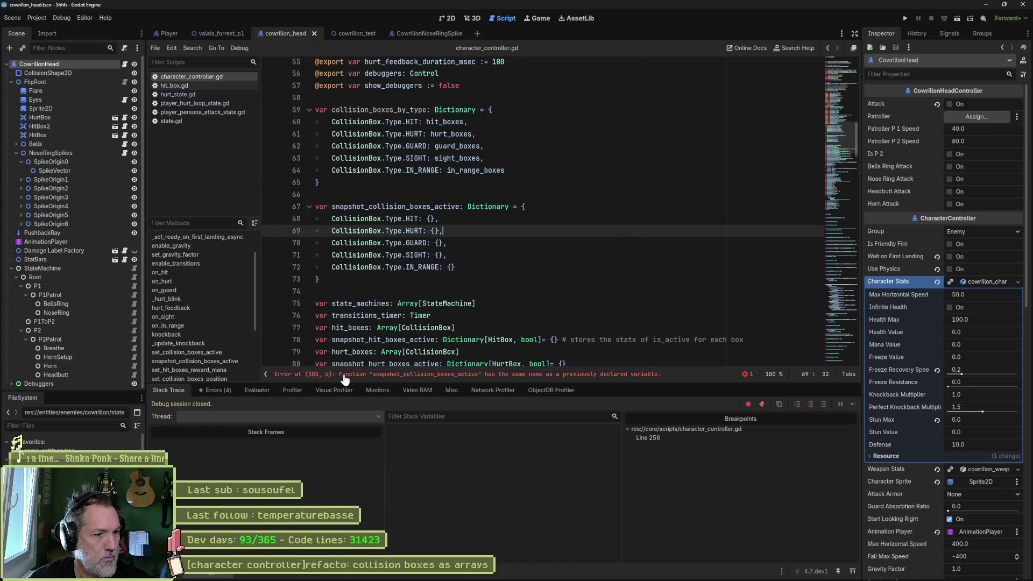
left_click(345, 376)
left_click(629, 217)
key("Return")
key("ctrl+v")
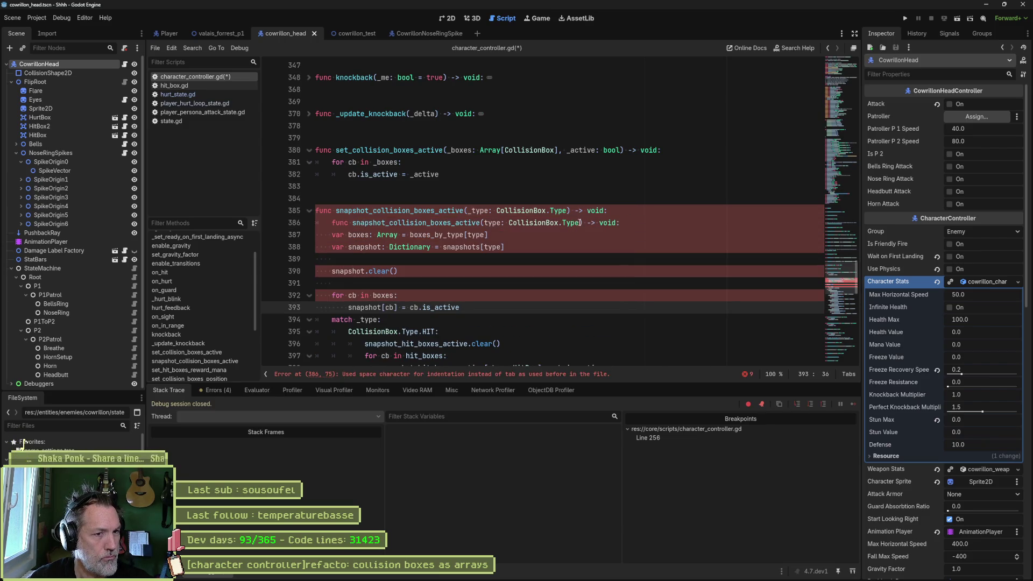
left_click(581, 223)
key("ctrl+shift+k")
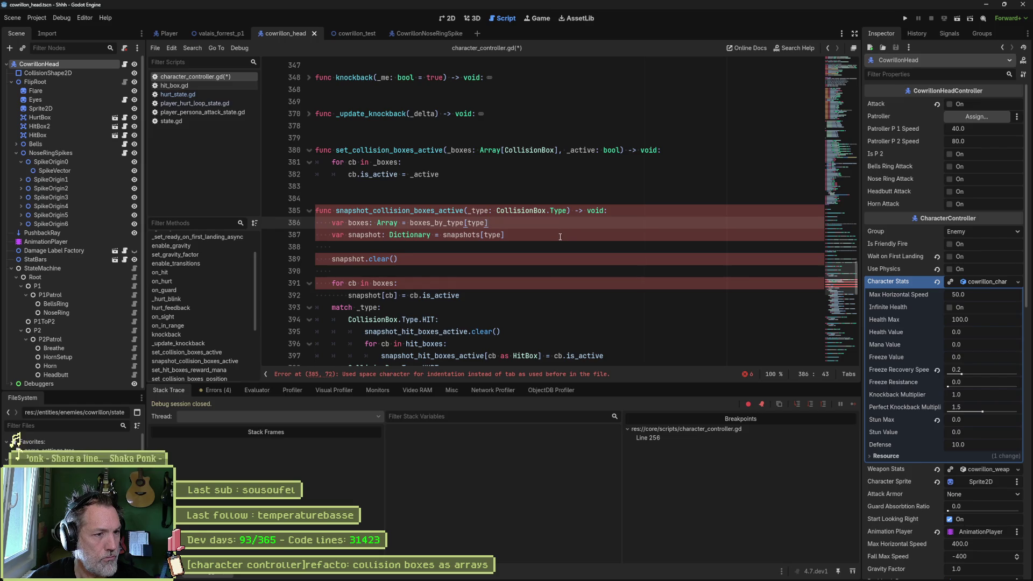
Make the function read its boxes from collision_boxes_by_type[type] using autocompletion.
left_click(347, 224)
type("collision?")
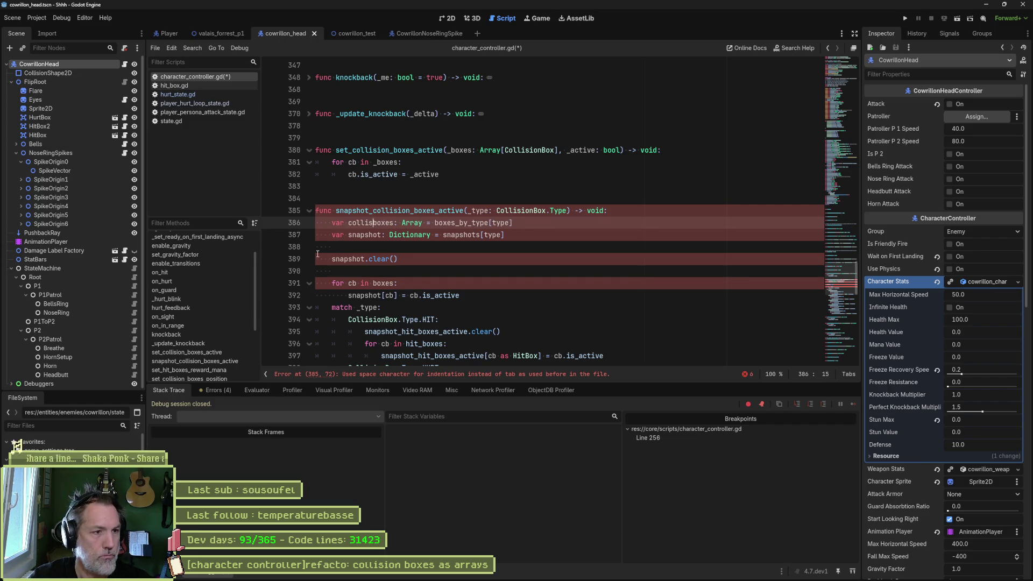
key("BackSpace")
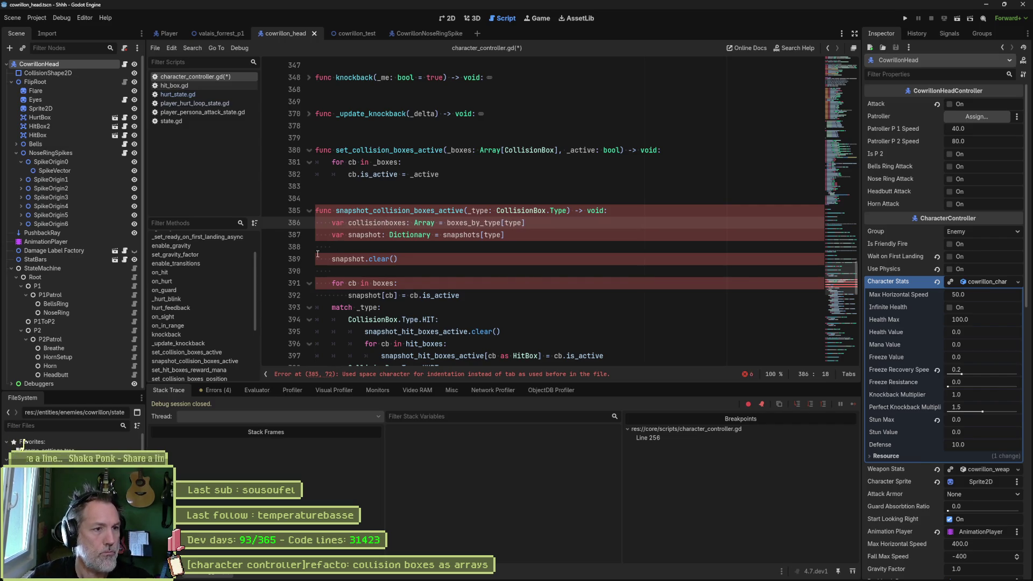
type("_")
key("Down")
key("ctrl+Left")
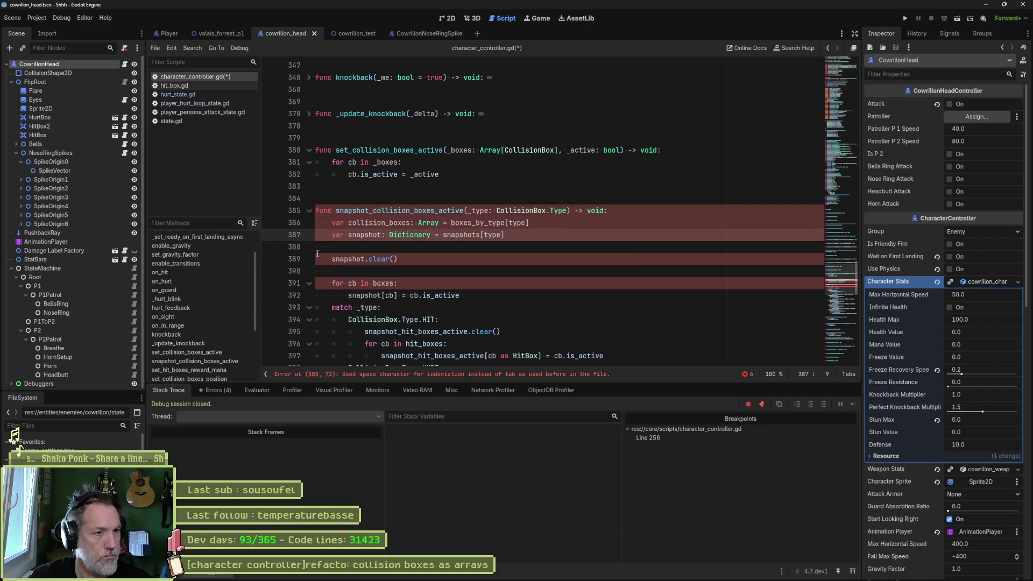
key("Up")
key("ctrl+BackSpace")
left_click(410, 223)
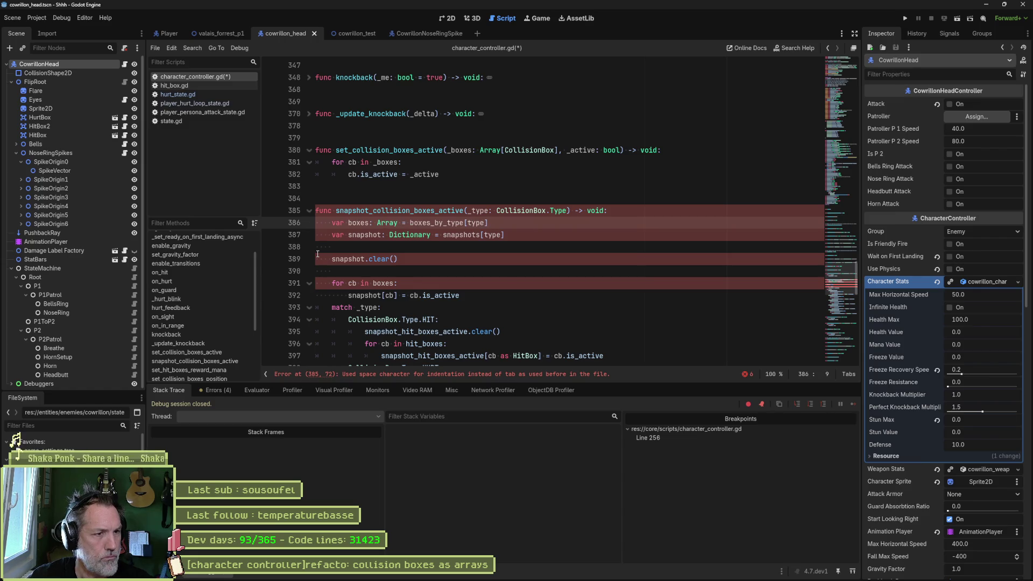
type("collision_")
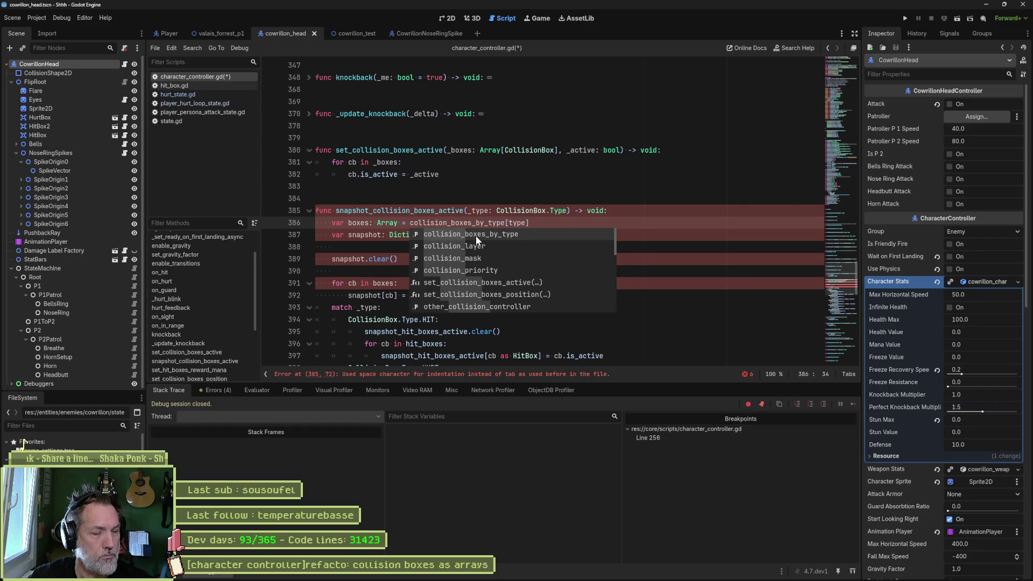
key("Return")
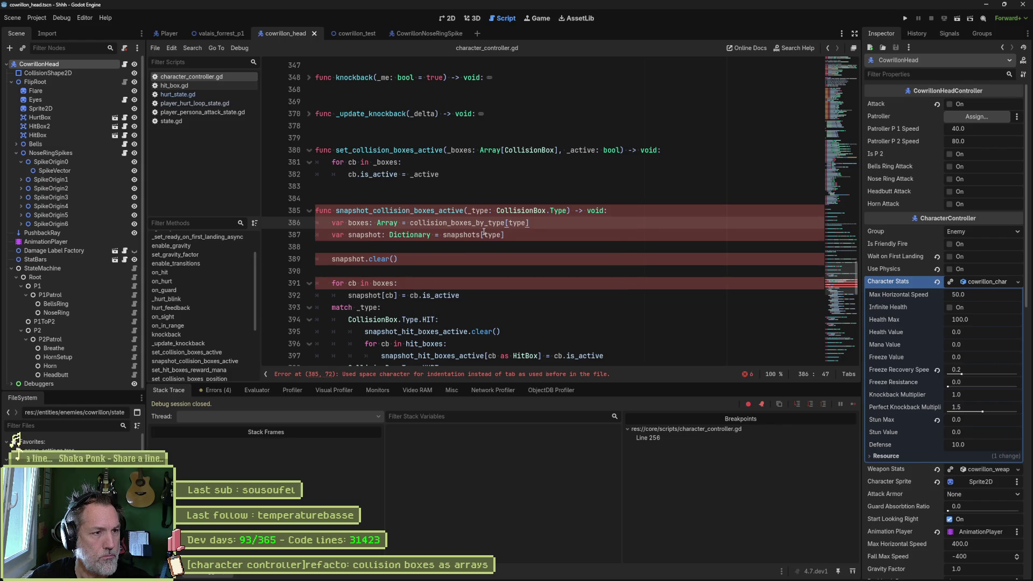
Save, then trace the line-385 name clash to the snapshot_collision_boxes_active variable at line 67.
key("ctrl+s")
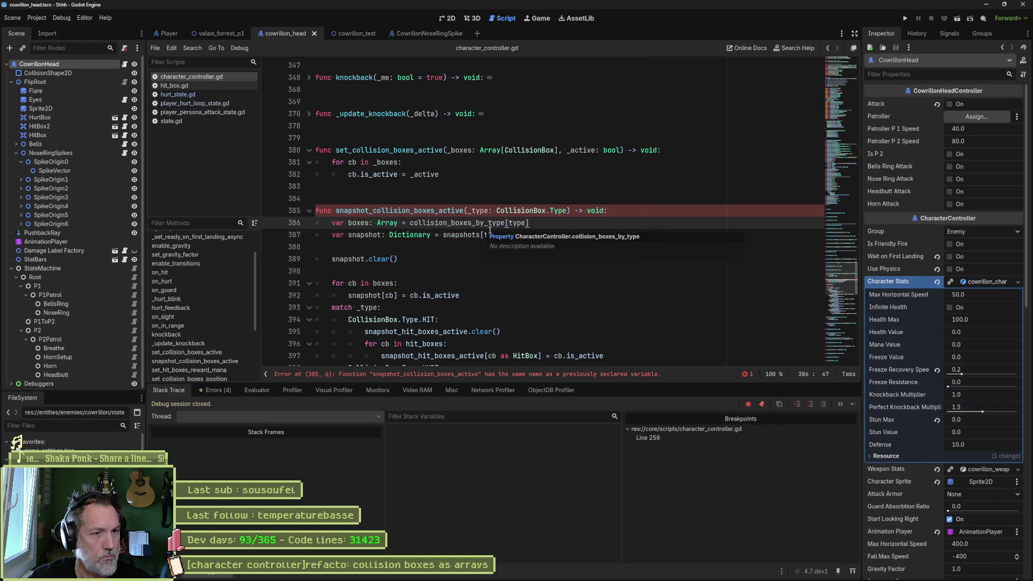
mouse_move(494, 224)
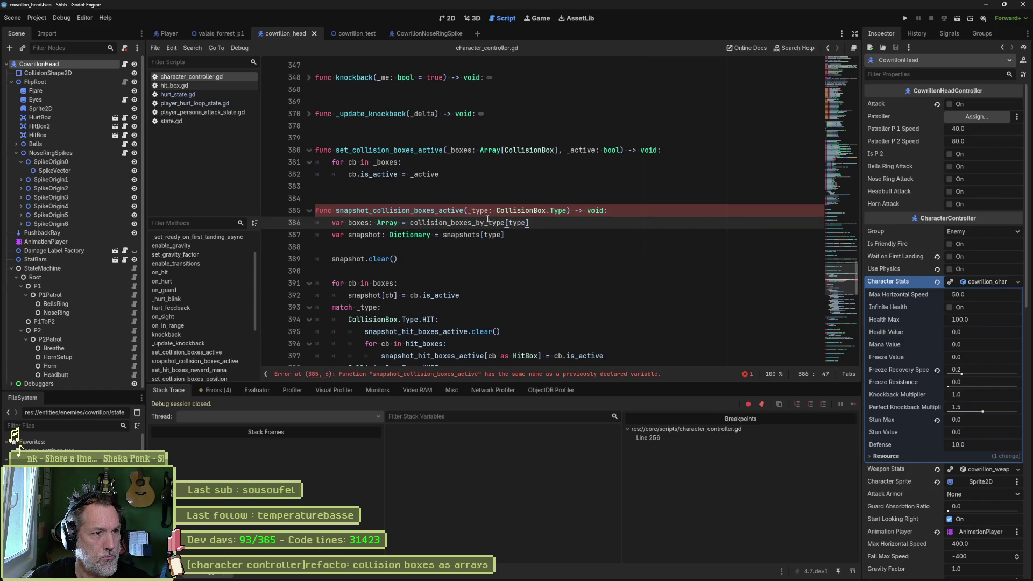
double_click(443, 211)
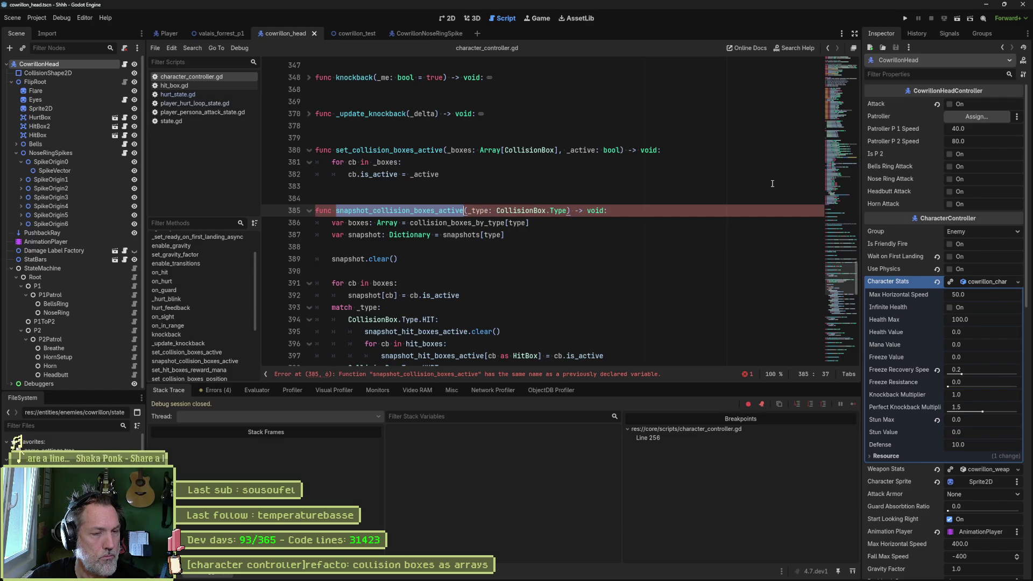
key("Down")
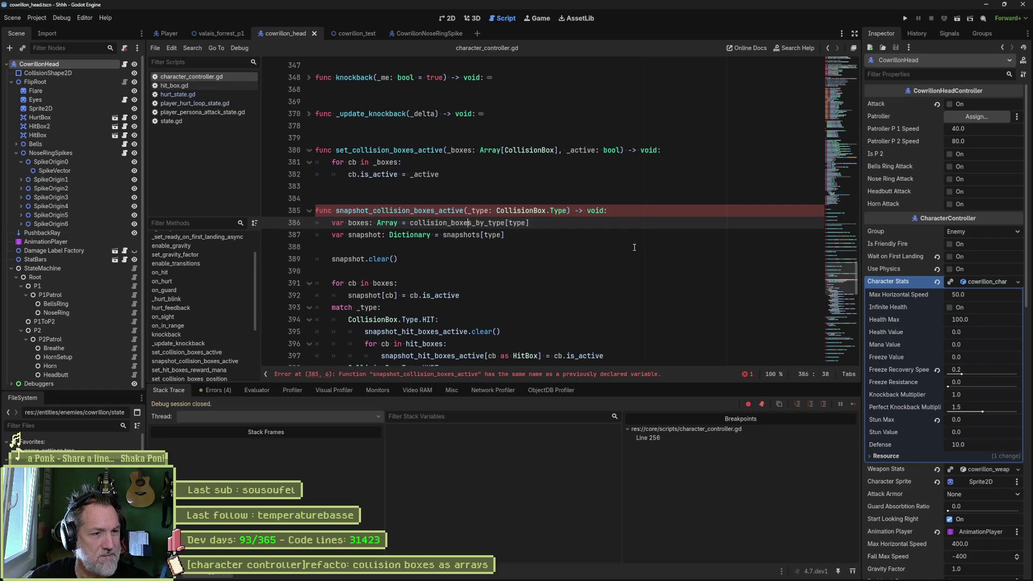
double_click(452, 211)
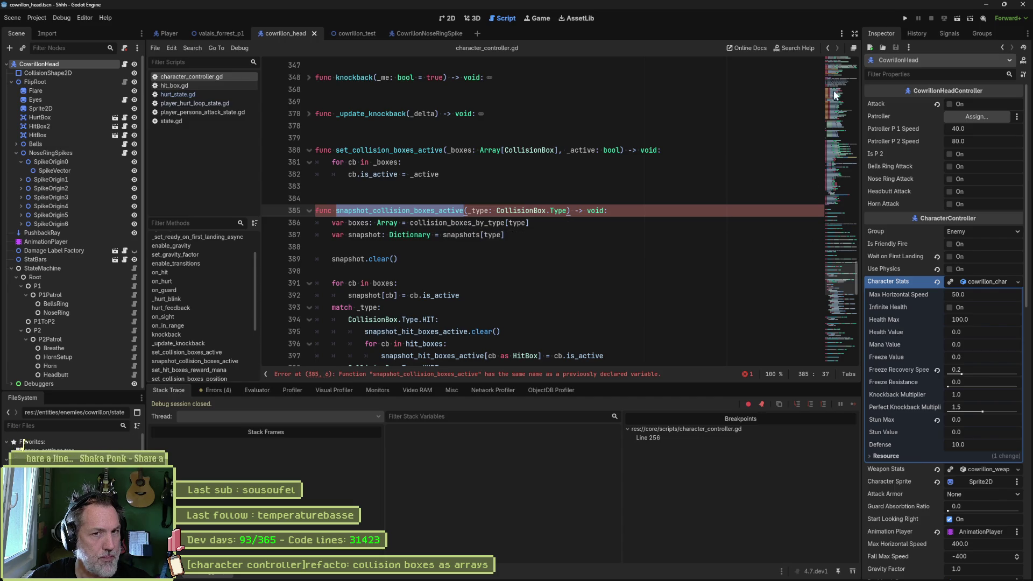
left_click(835, 135)
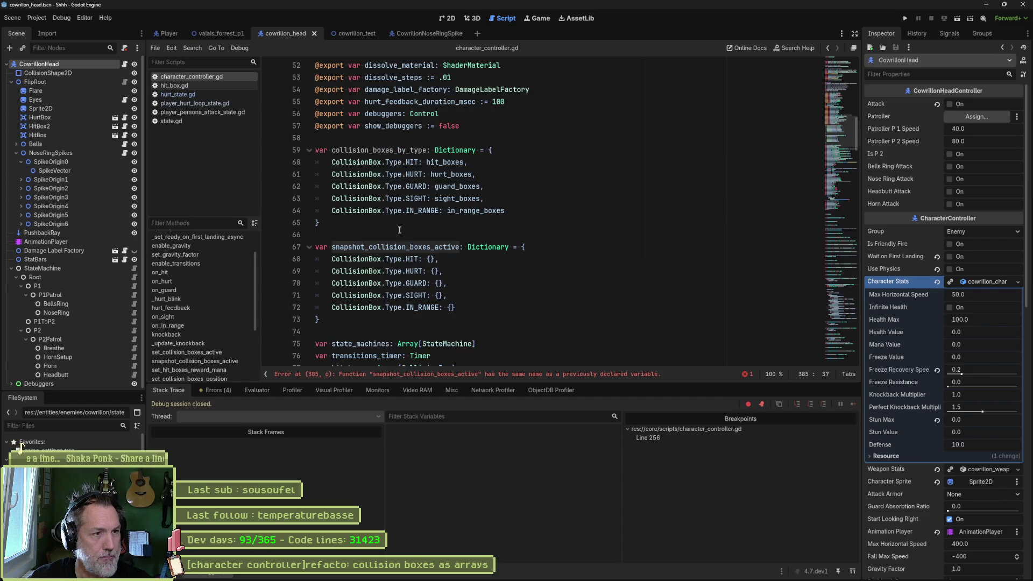
Rename the line-67 dictionary from snapshot_collision_boxes_active to collision_boxes_active_snapshot.
double_click(439, 247)
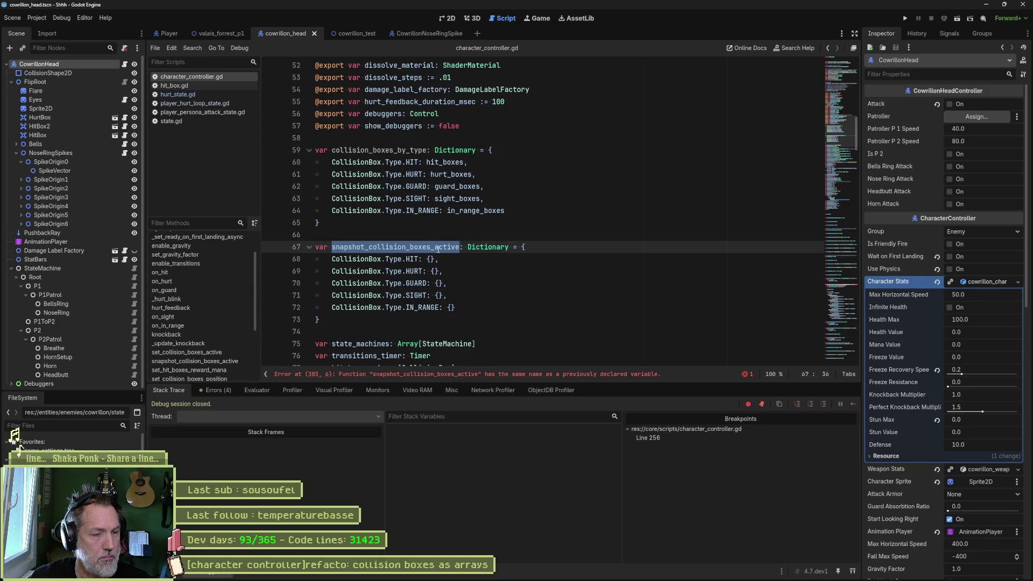
left_click(369, 247)
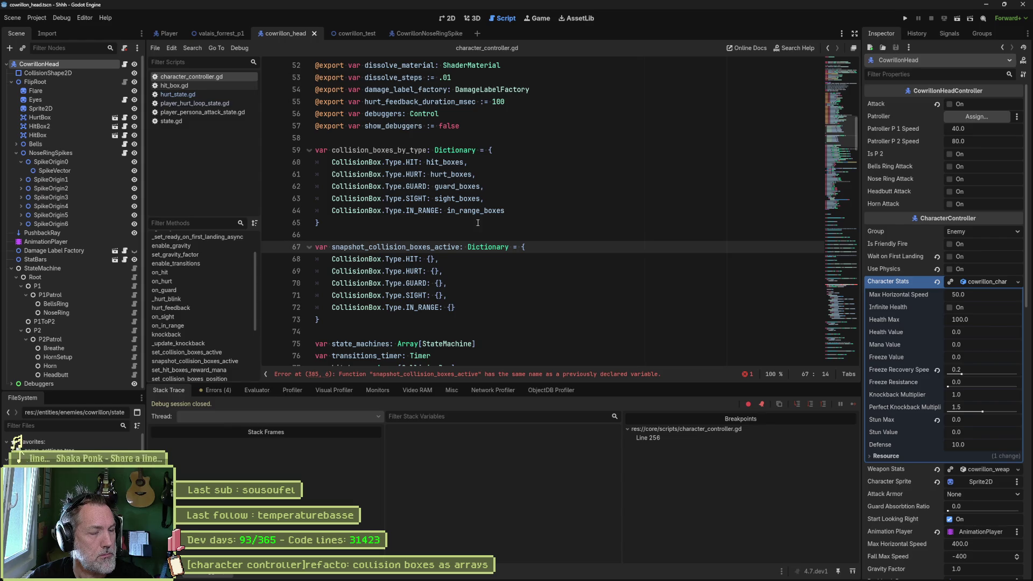
key("ctrl+shift+Left")
key("BackSpace")
left_click(423, 248)
type("_snapshot")
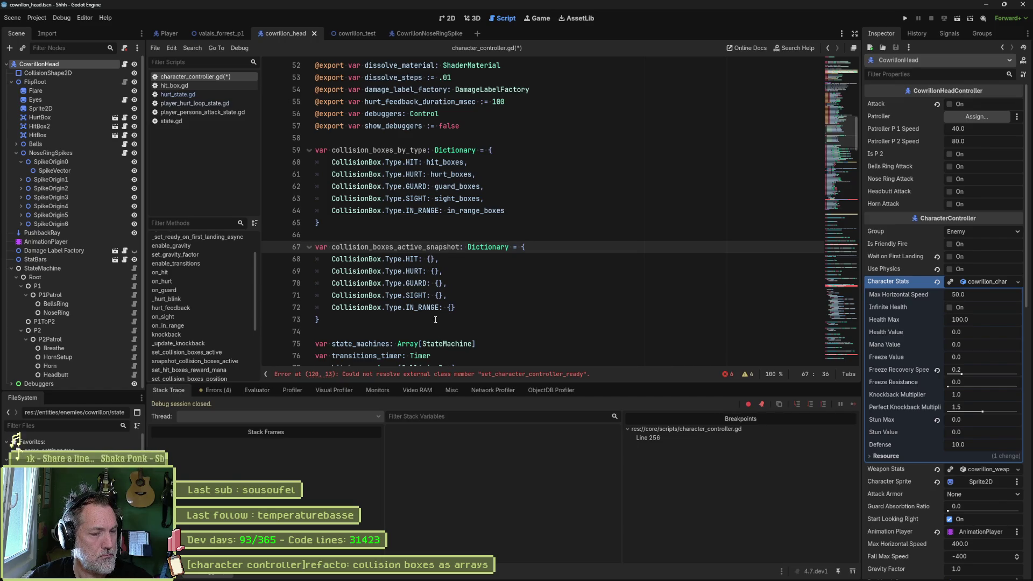
left_click(430, 374)
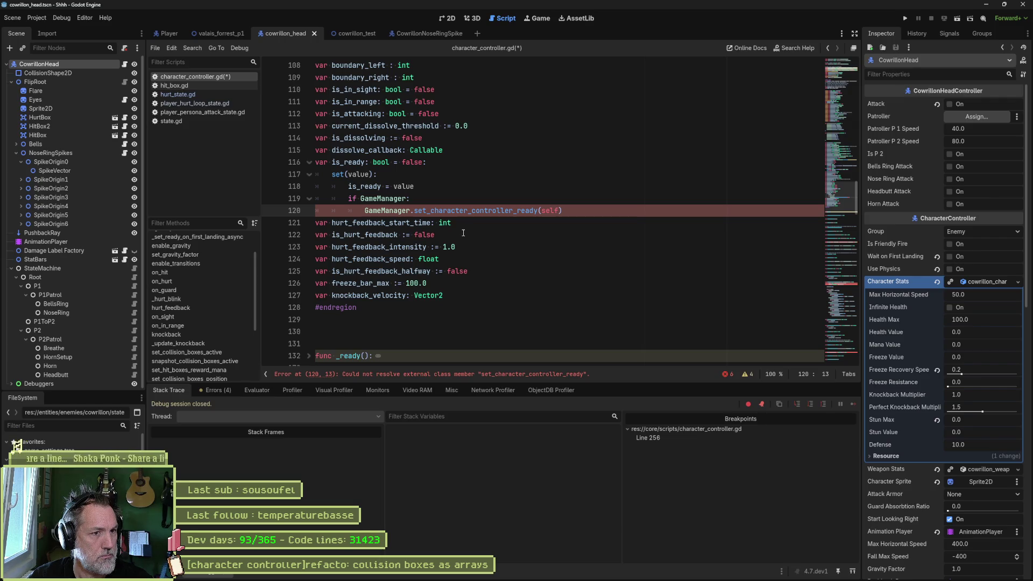
Save the script, unfold on_hit, and jump down to snapshot_collision_boxes_active near line 385.
key("ctrl+s")
left_click(839, 247)
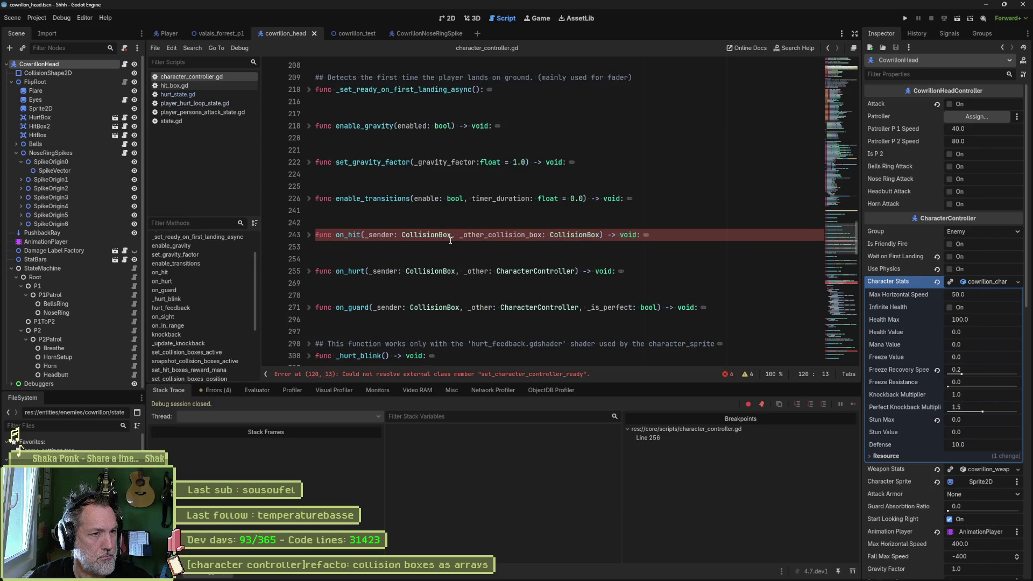
left_click(309, 234)
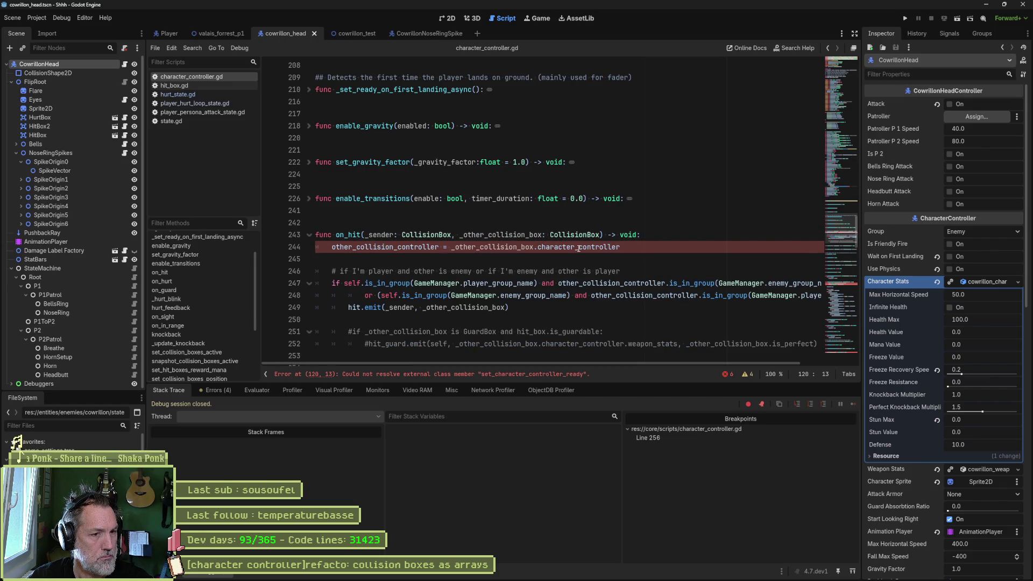
mouse_move(578, 249)
left_click(841, 276)
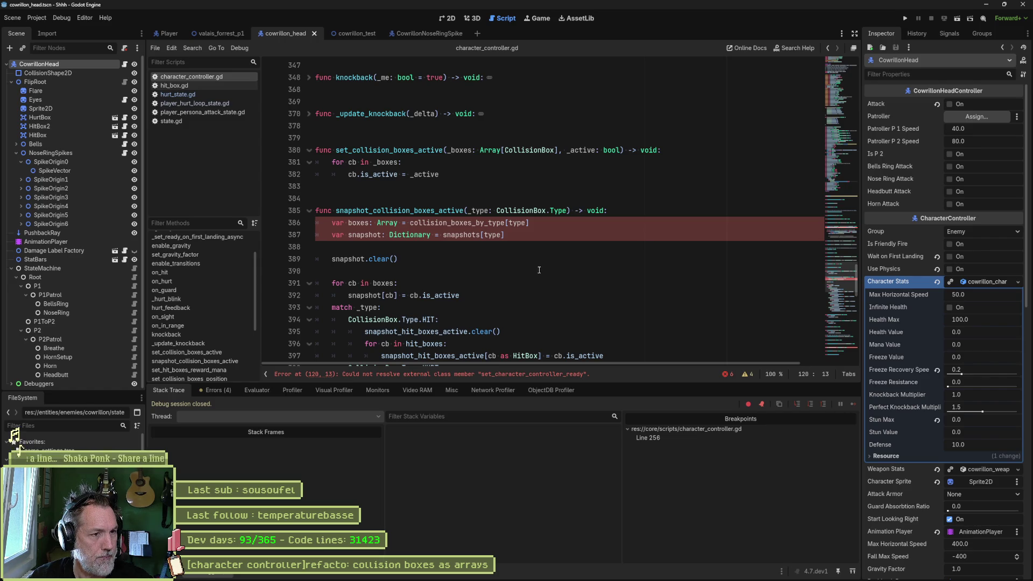
Rename the function from snapshot_collision_boxes_active to set_collision_boxes_active_snapshot.
left_click(373, 214)
key("ctrl+shift+Left")
type("set_")
key("ctrl+Right")
key("ctrl+Right")
key("ctrl+Left")
key("ctrl+Left")
type("_snap")
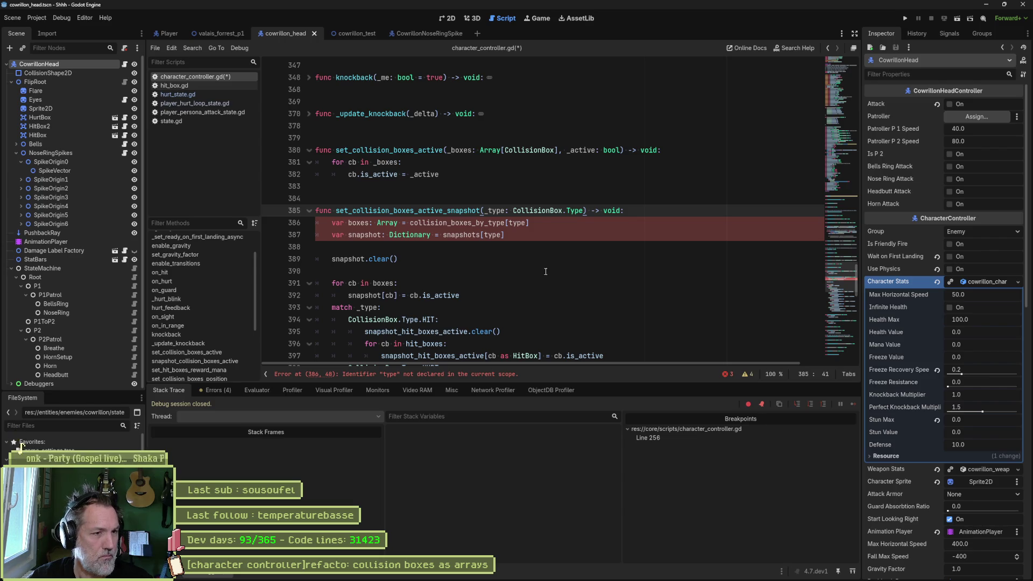
Index collision_boxes_by_type with _type on lines 386 and 387 instead of the bare type.
left_click_drag(451, 225, 411, 225)
key("BackSpace")
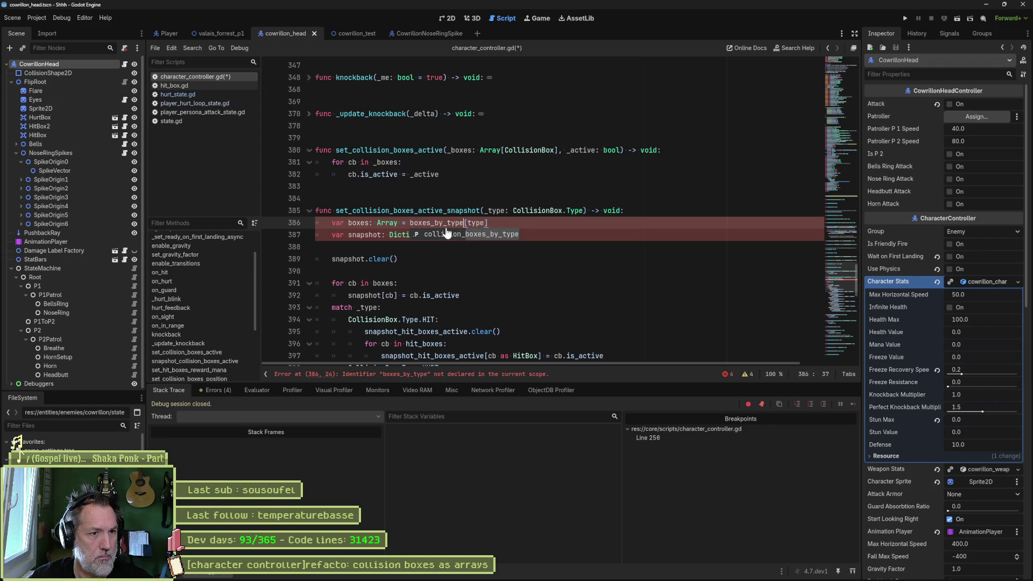
key("Return")
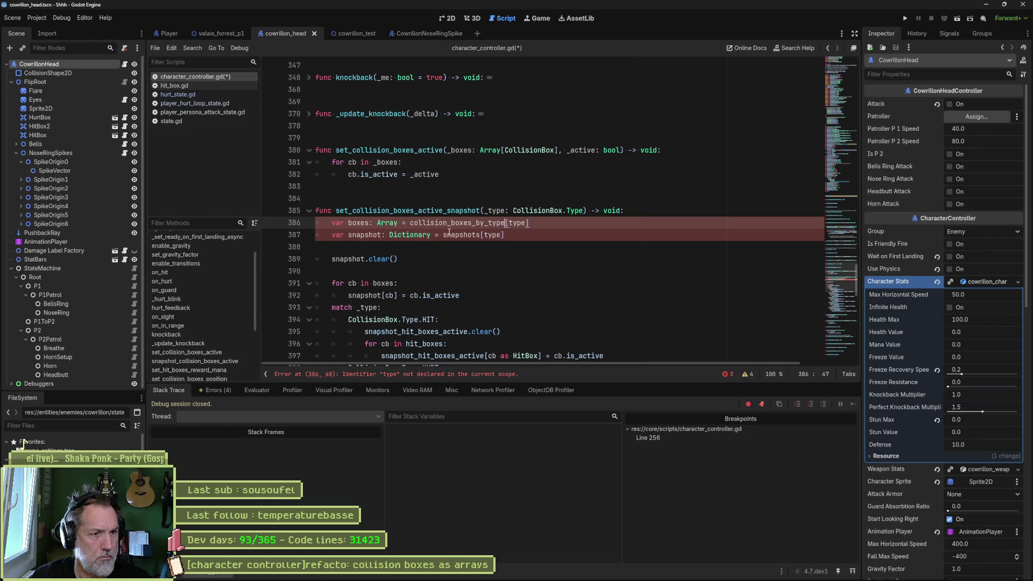
double_click(502, 210)
key("ctrl+c")
double_click(514, 223)
key("ctrl+v")
key("Down")
key("Left")
key("ctrl+shift+Left")
key("ctrl+v")
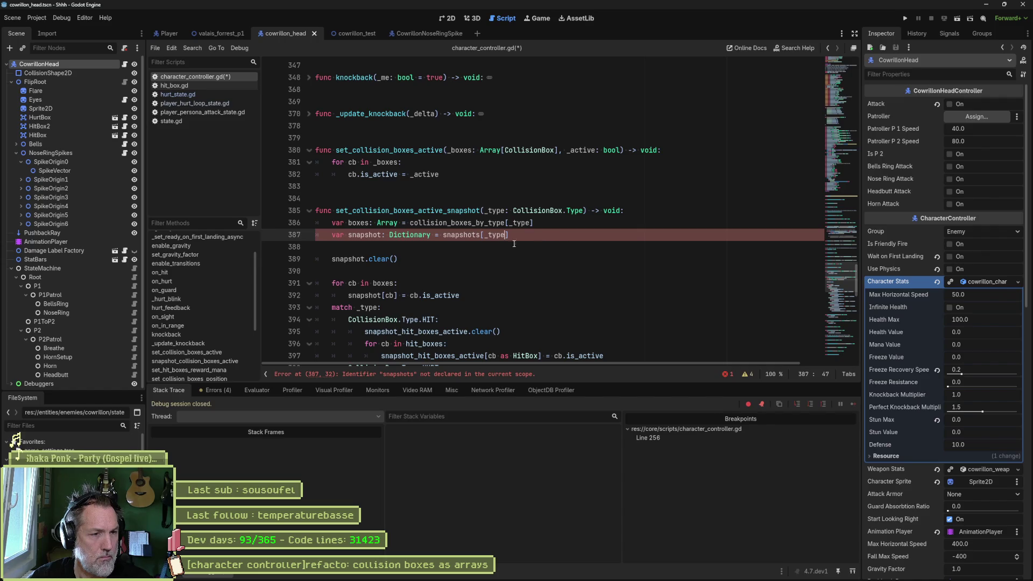
Replace the snapshots reference on line 387 with collision_boxes_active_snapshot.
left_click(480, 235)
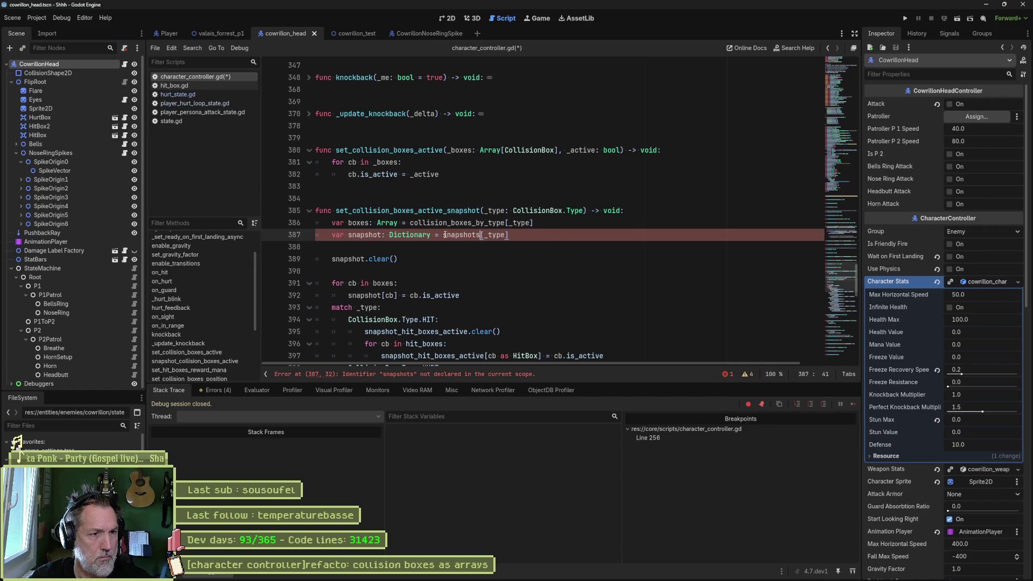
key("ctrl+space")
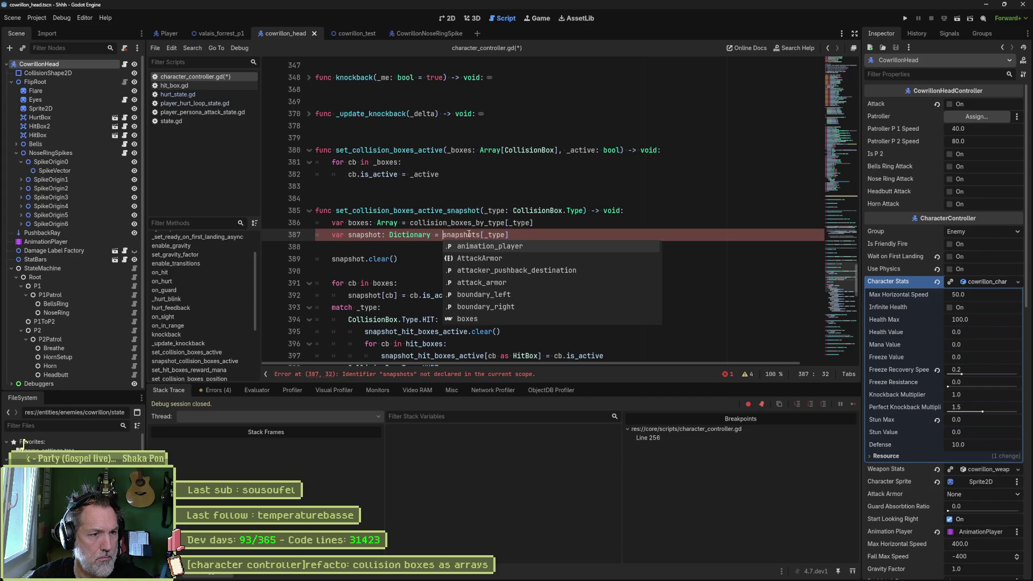
left_click(469, 235)
double_click(469, 235)
type("colls")
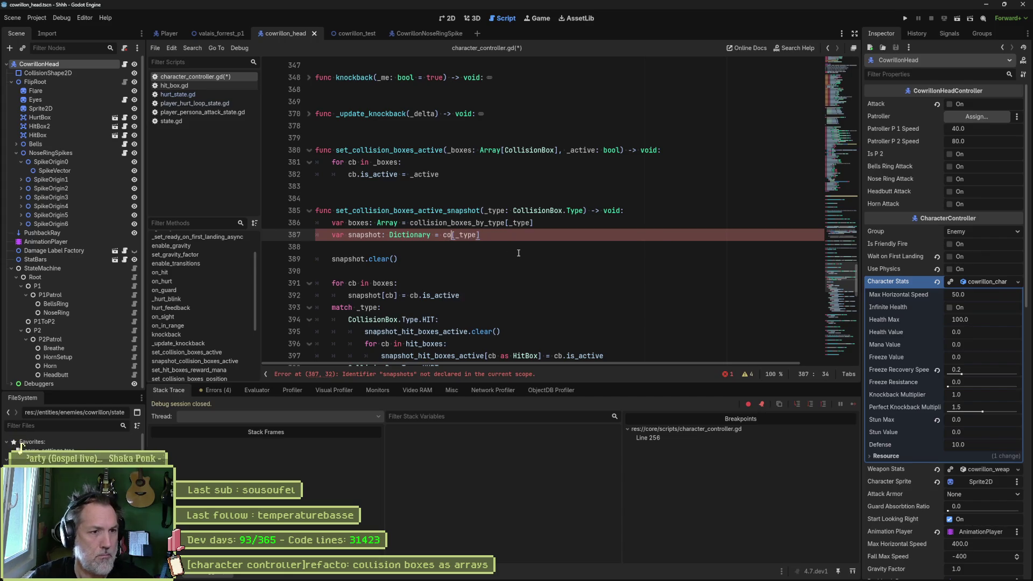
key("BackSpace")
type("is")
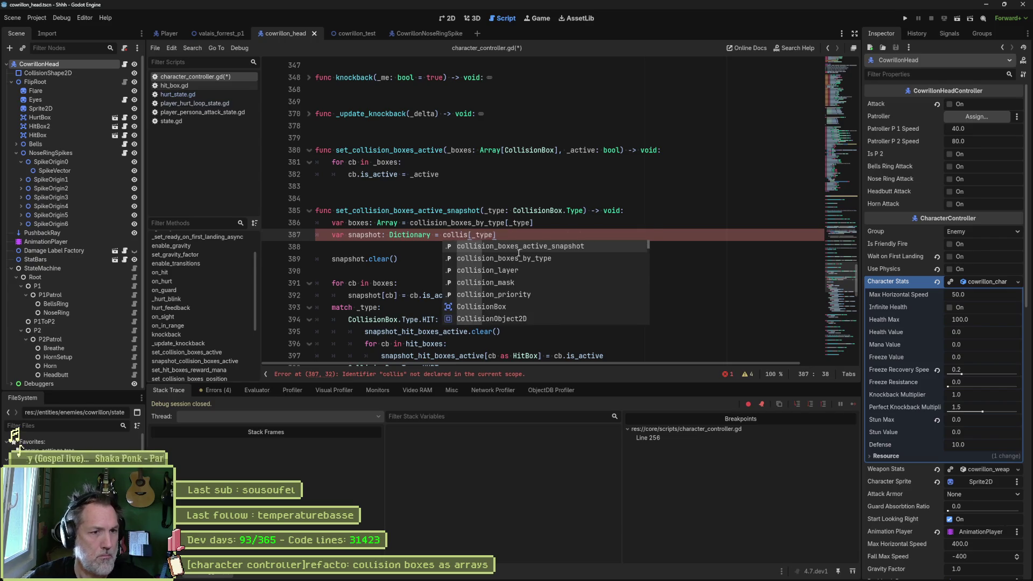
key("Return")
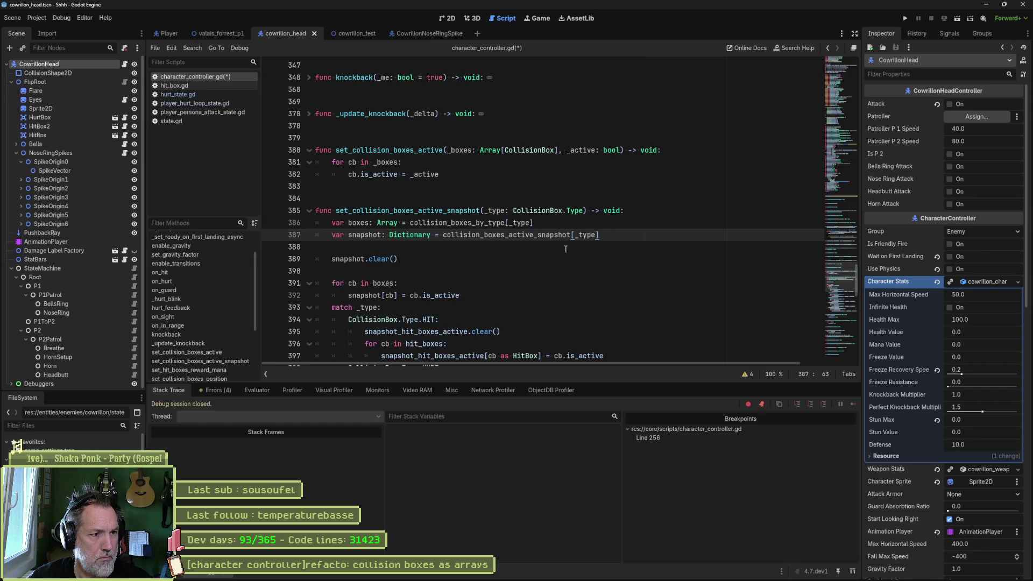
Delete the per-type match block below the loop and save the script.
scroll(520, 284, "down", 8)
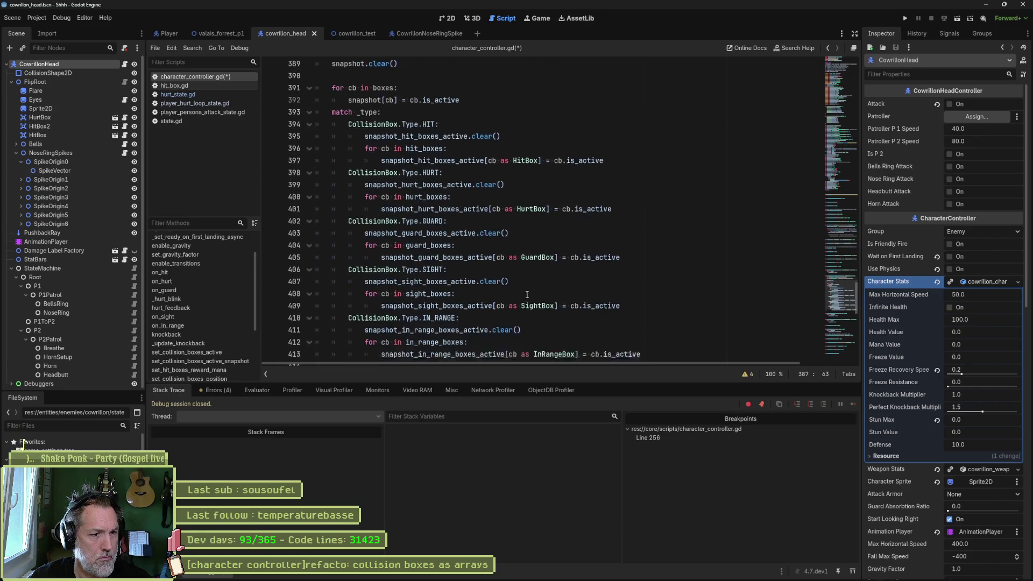
left_click(657, 257)
scroll(409, 219, "up", 5)
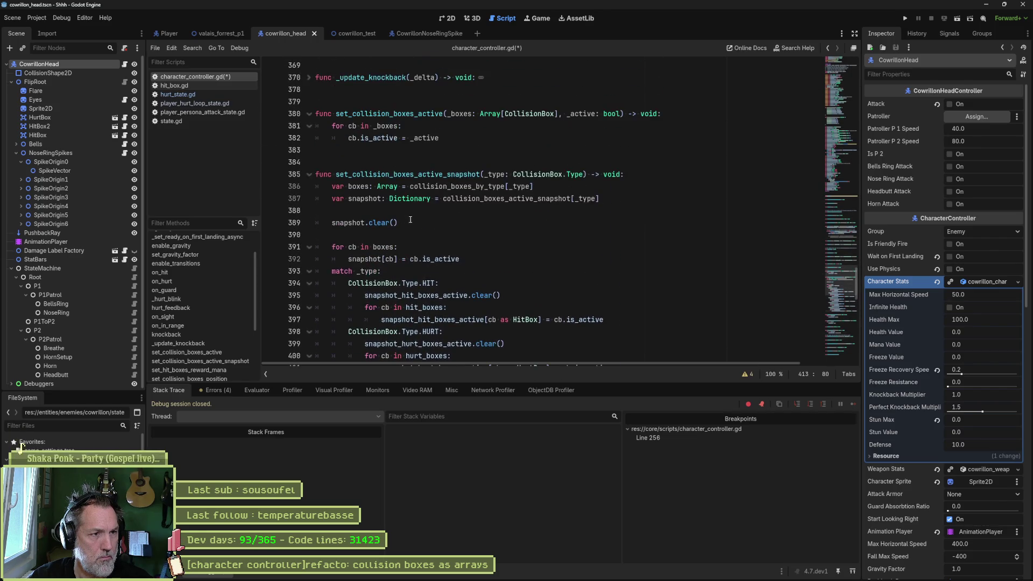
left_click_drag(496, 259, 500, 366)
key("Delete")
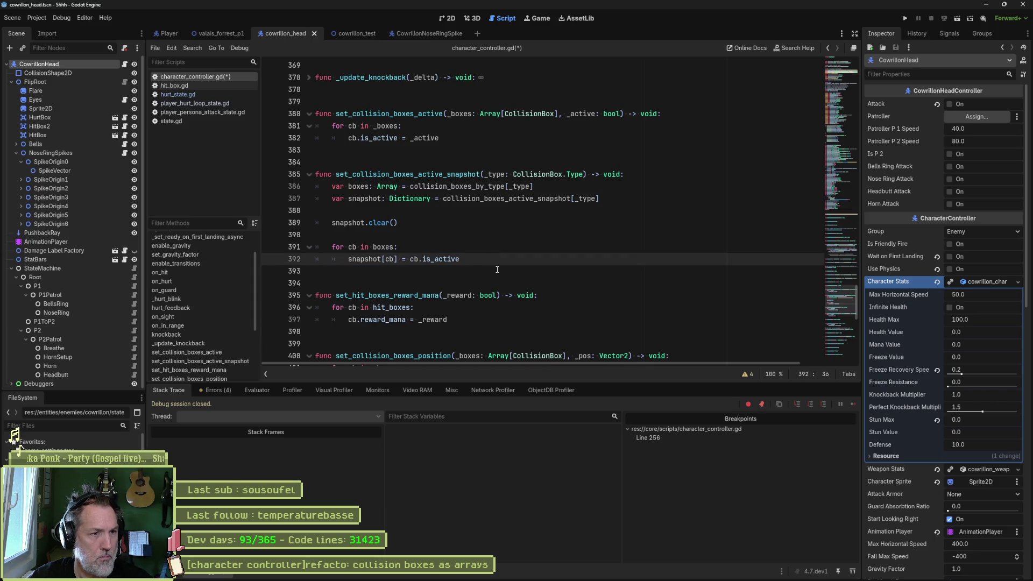
key("ctrl+s")
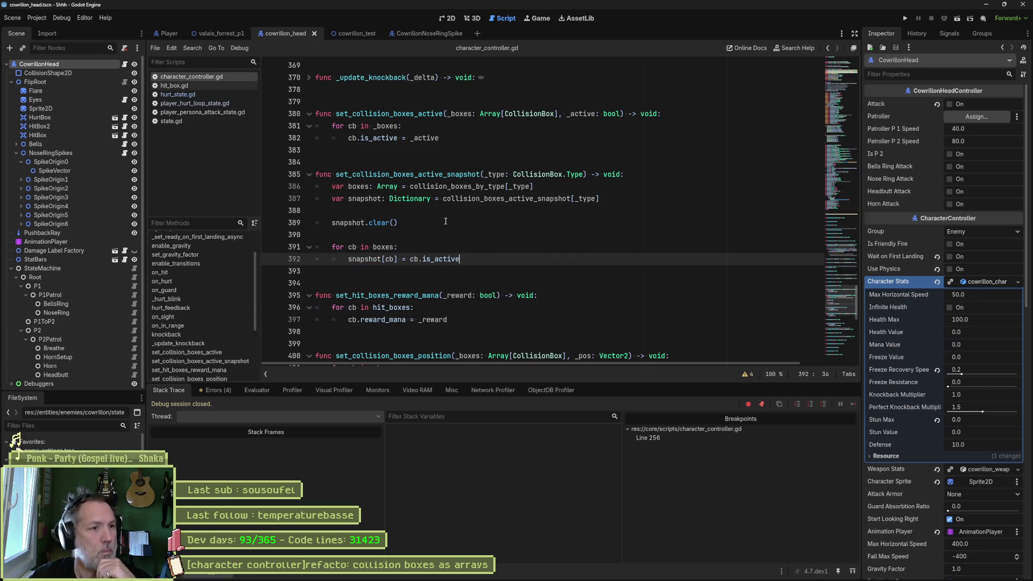
left_click(428, 210)
Delete the empty line 388 so snapshot.clear() follows the dictionary declaration.
key("Delete")
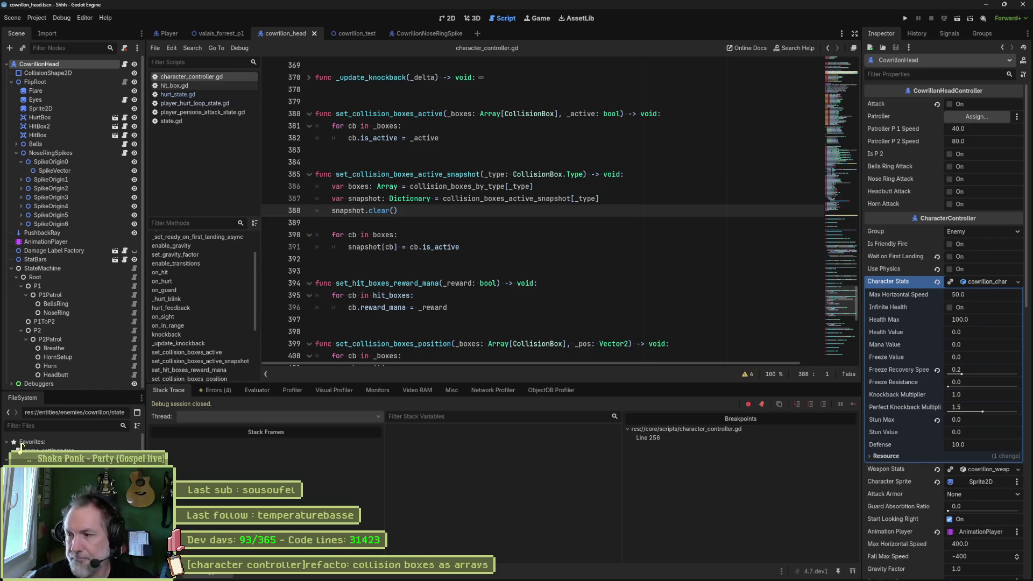
left_click(434, 212)
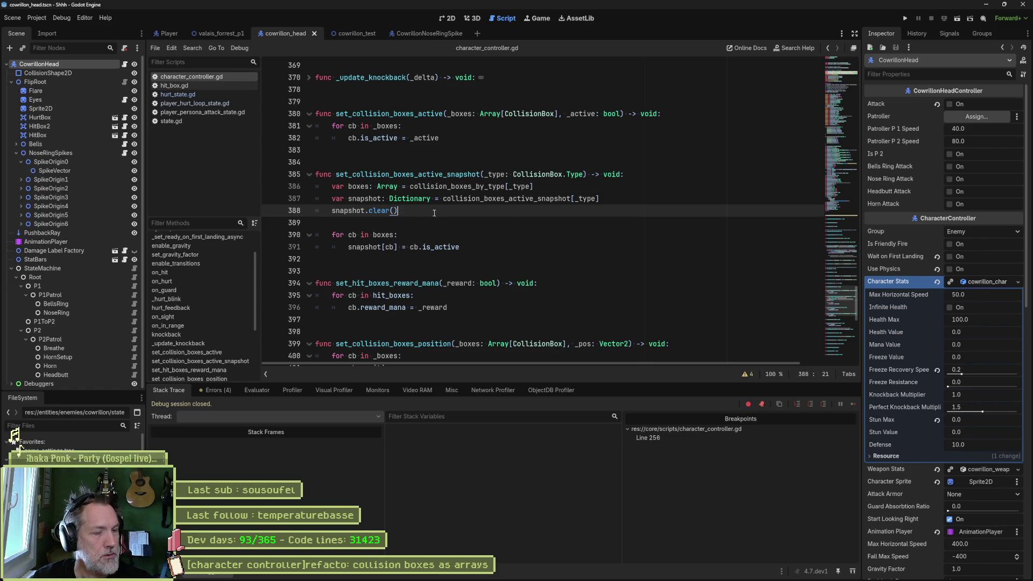
Scroll the minimap to the collision_boxes_by_type and collision_boxes_active_snapshot declarations near line 59.
mouse_move(819, 84)
left_mouse_down()
mouse_move(820, 72)
mouse_move(821, 82)
left_mouse_up()
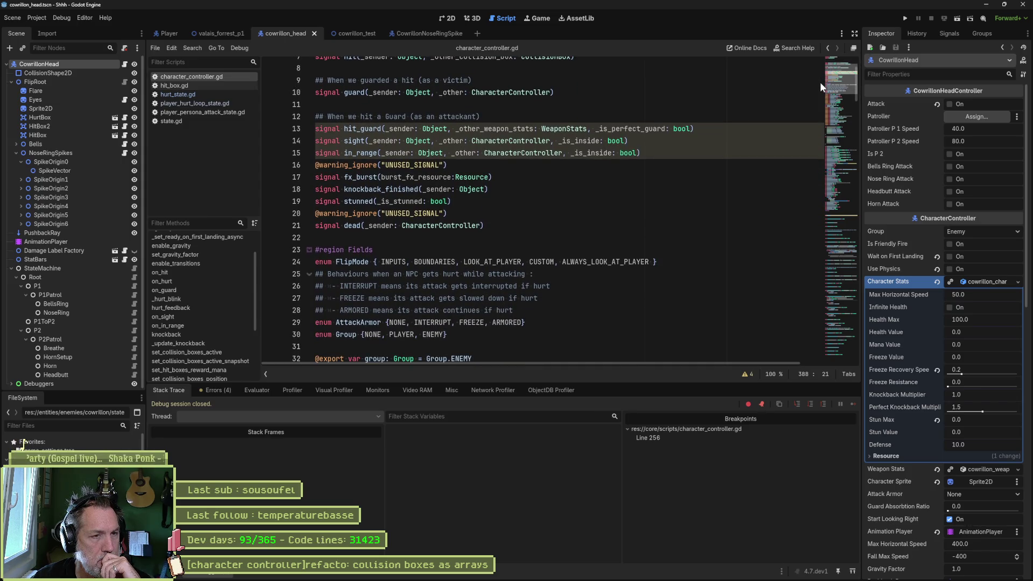
left_click_drag(820, 82, 806, 141)
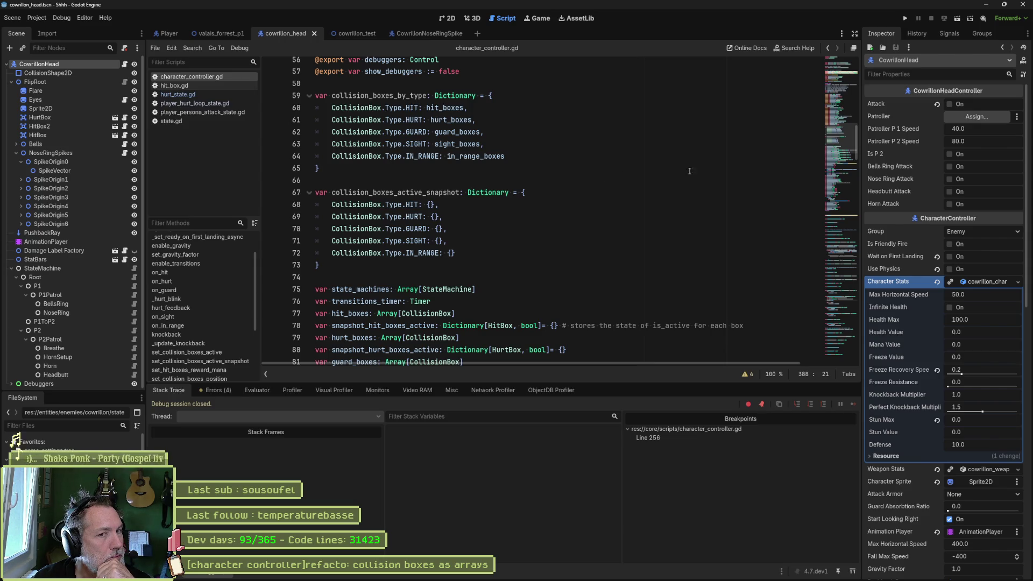
Start a new function 'func take_snapshots_collision_boxes' on line 384 below set_collision_boxes_active.
left_click(192, 352)
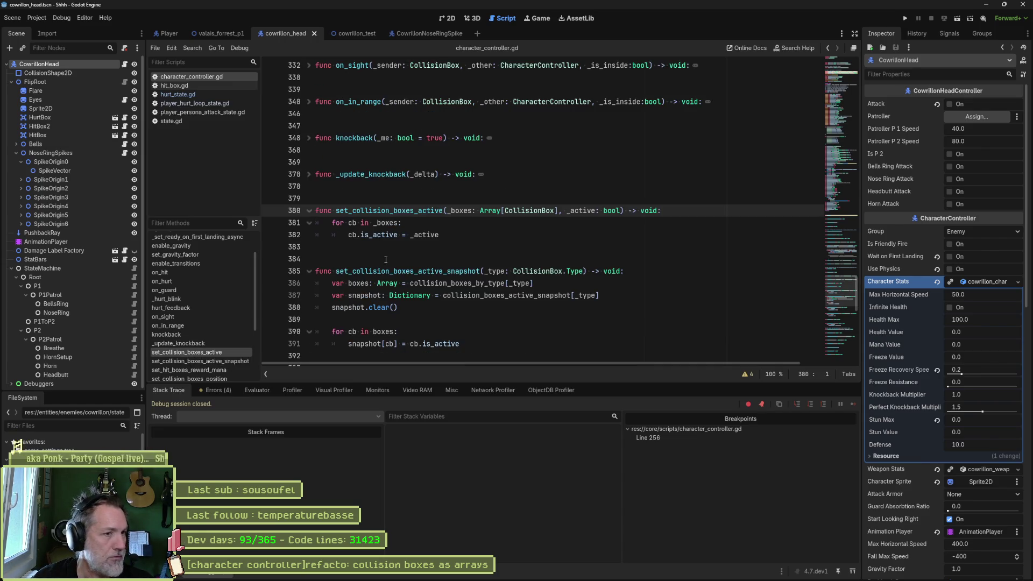
left_click(436, 248)
key("Return")
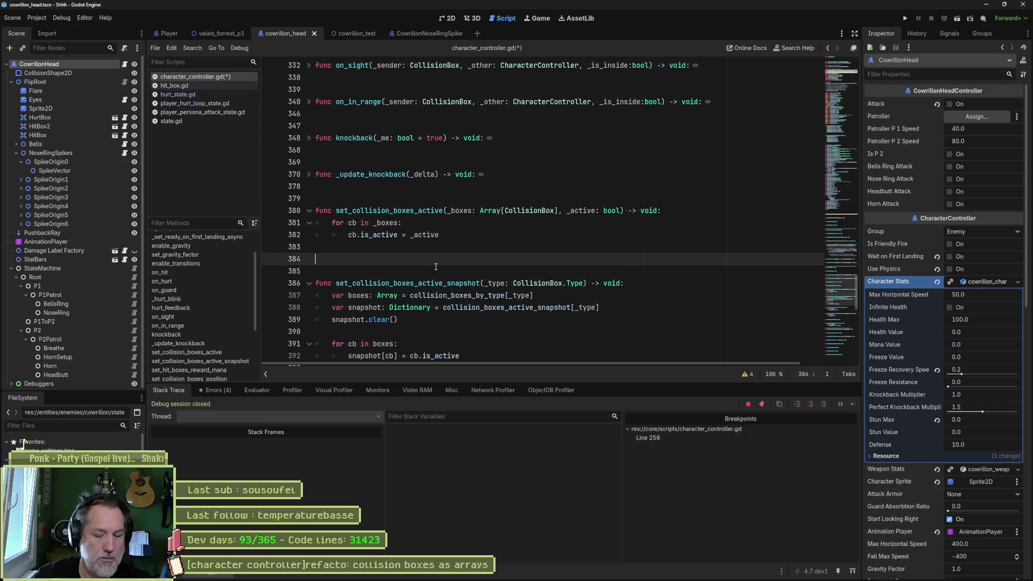
type("func take_snap")
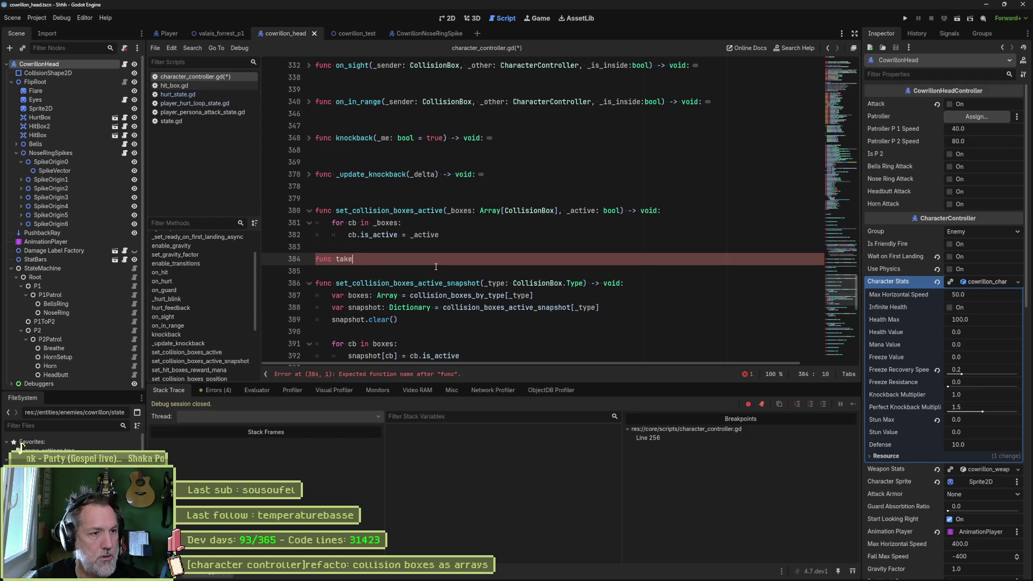
type("shots")
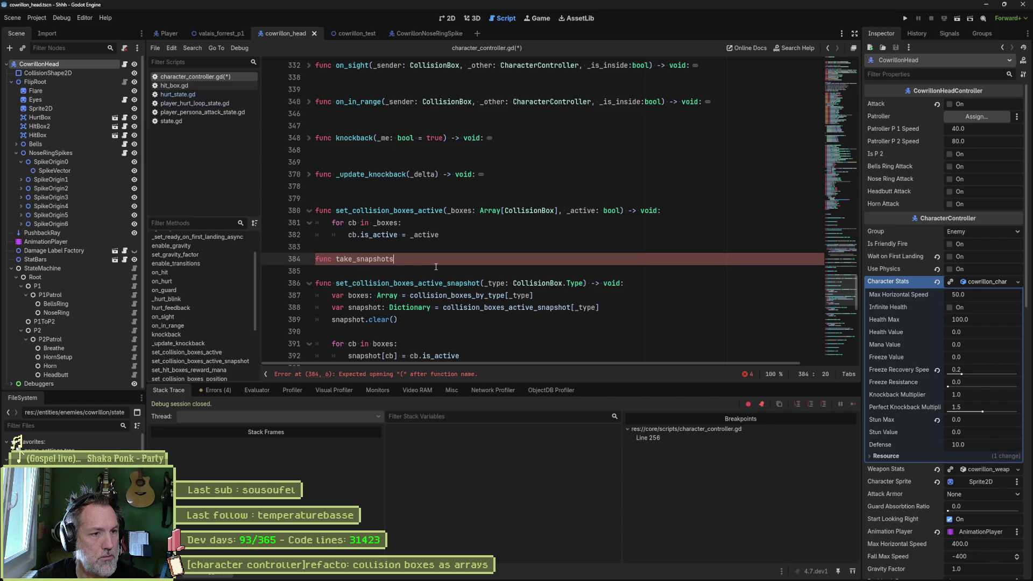
type("_")
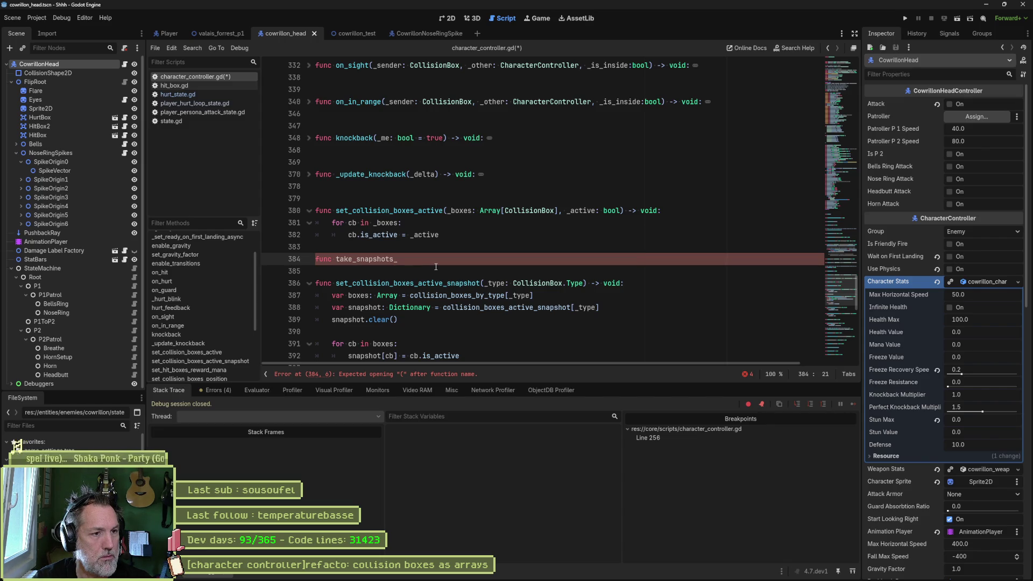
type("collision_boxes")
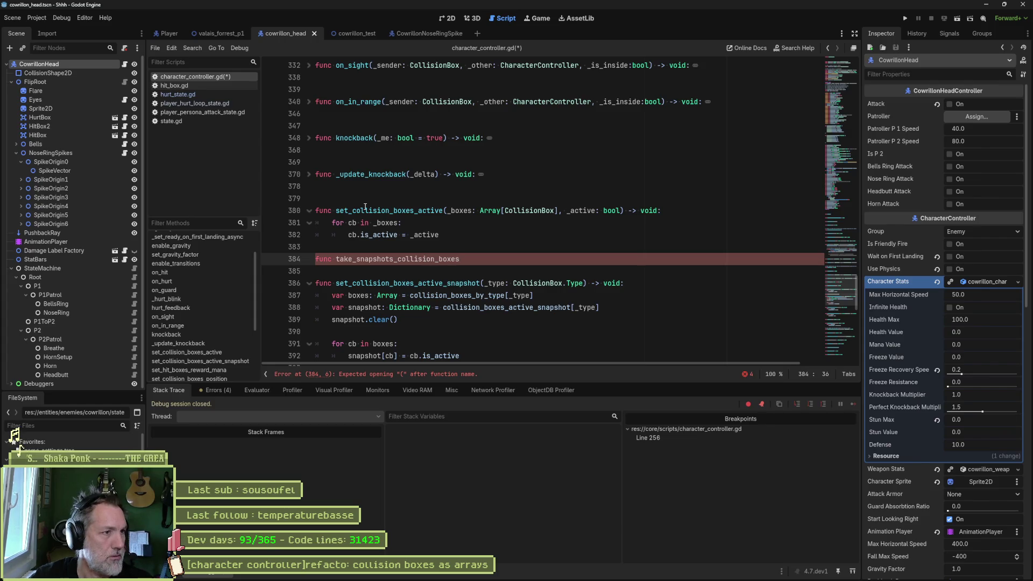
Open collision_box.gd through the quick script search using 'coll'.
key("ctrl+alt+o")
type("coll")
key("Return")
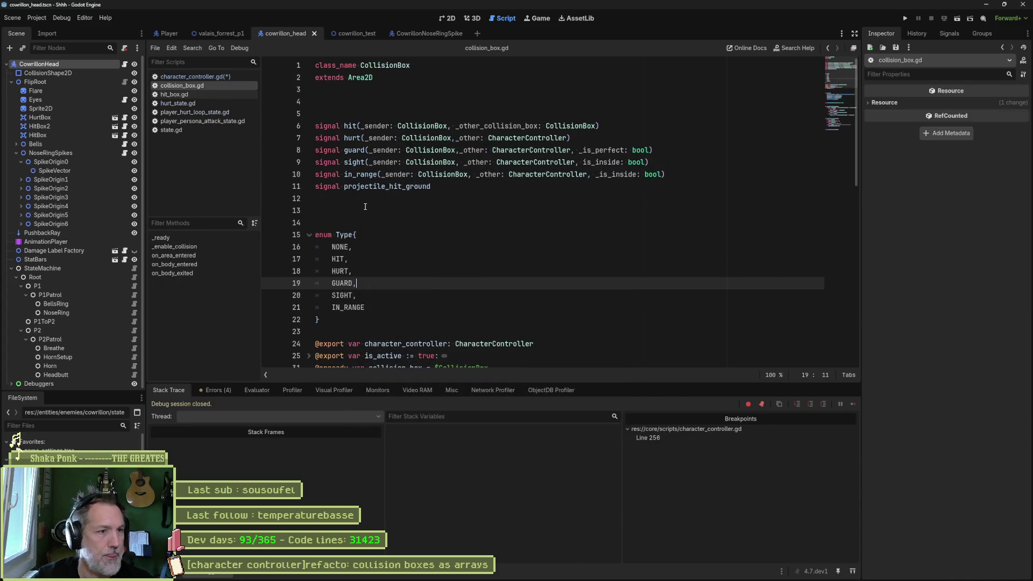
Review the is_active and _is_active declarations on lines 24–32, then return to character_controller.gd.
scroll(422, 217, "down", 3)
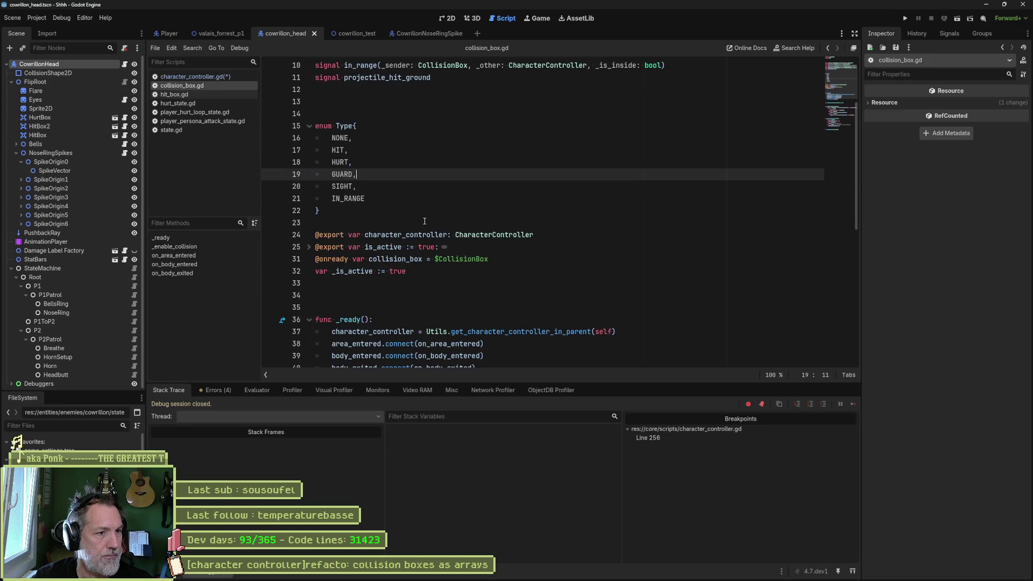
left_click_drag(389, 236, 381, 271)
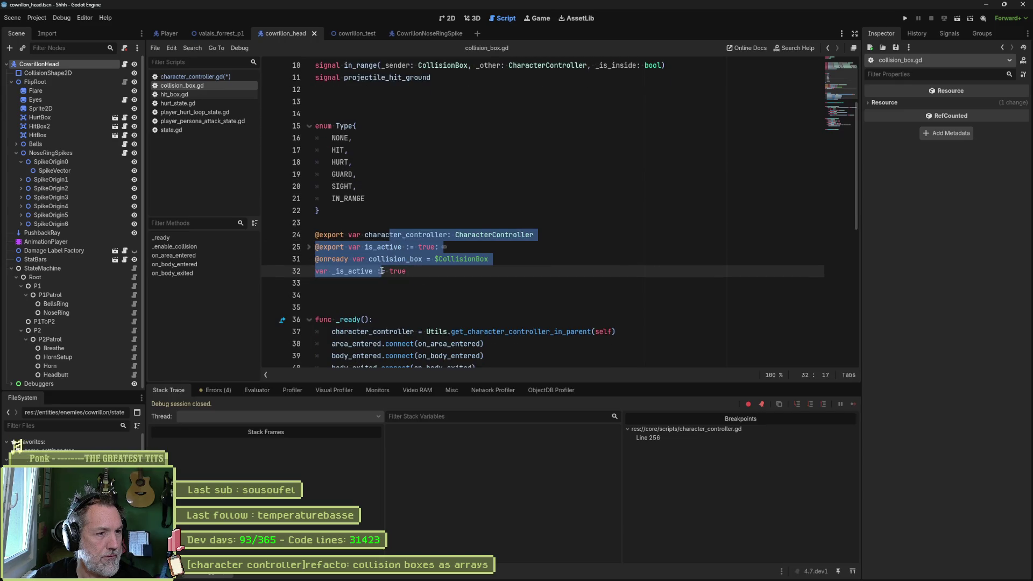
left_click(427, 271)
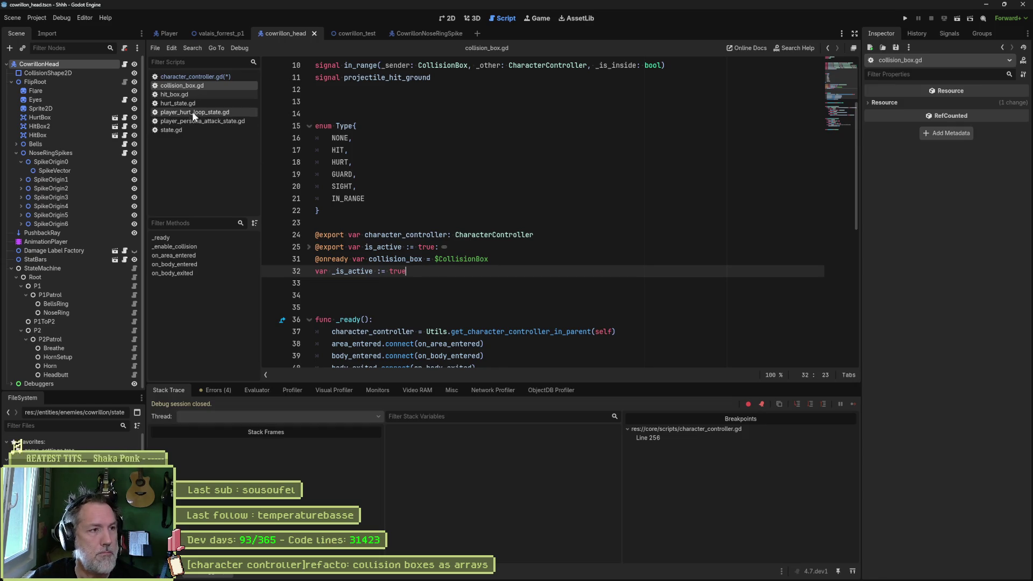
left_click(196, 77)
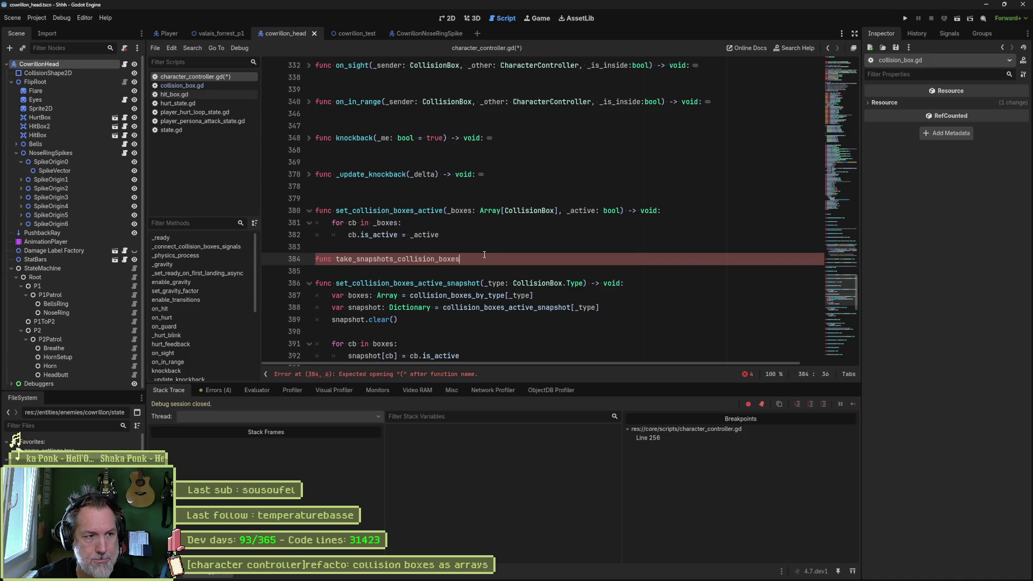
Declare snapshot_collision_boxes_active_status() -> void on line 384 and begin a 'for cb in' loop.
key("ctrl+BackSpace")
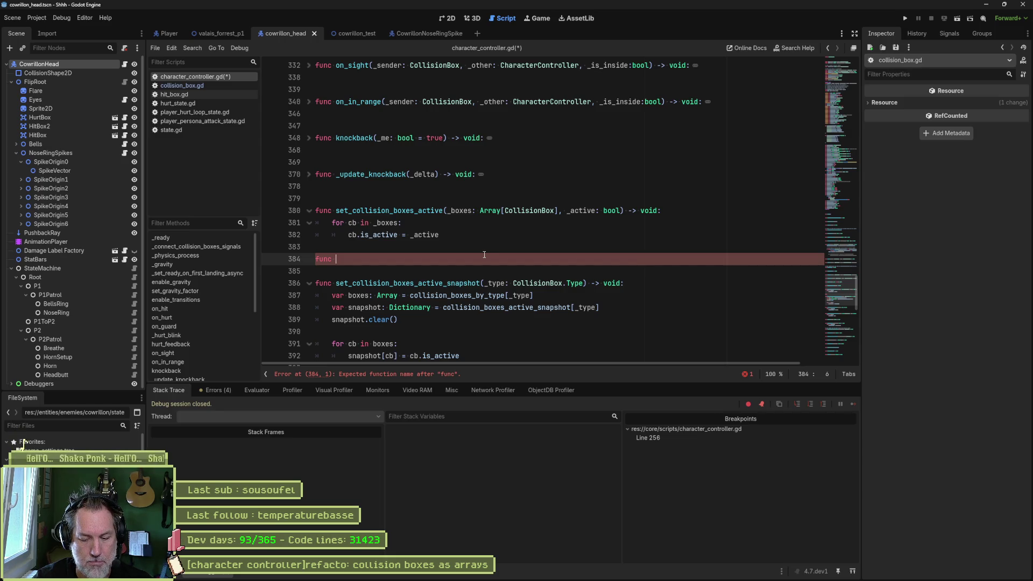
type("snap")
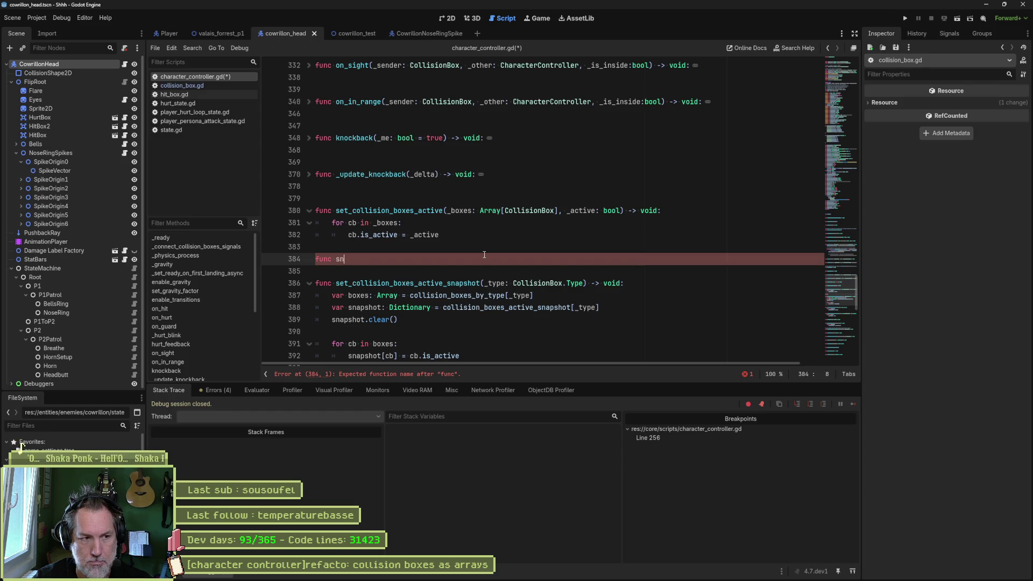
type("_")
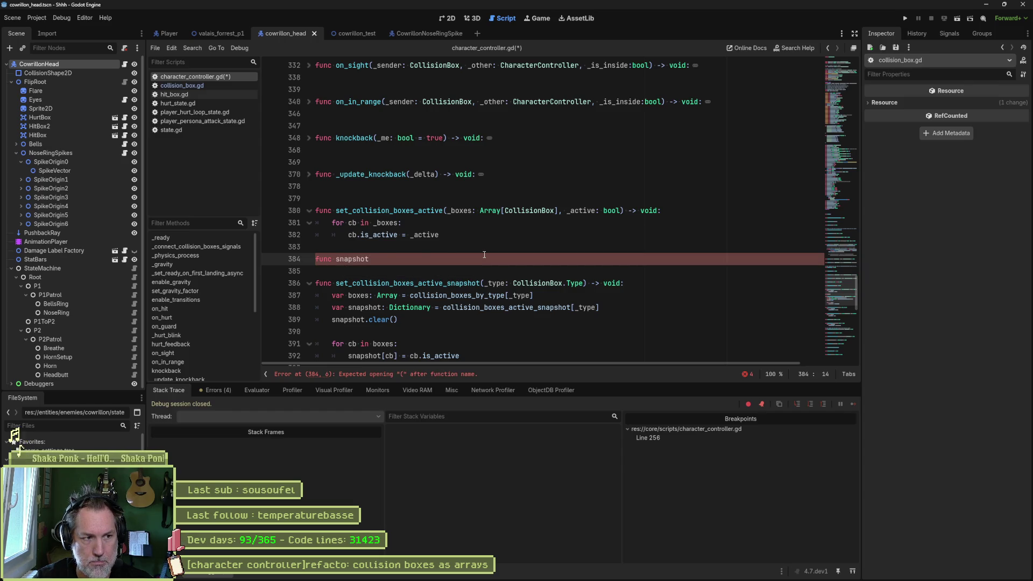
type("co")
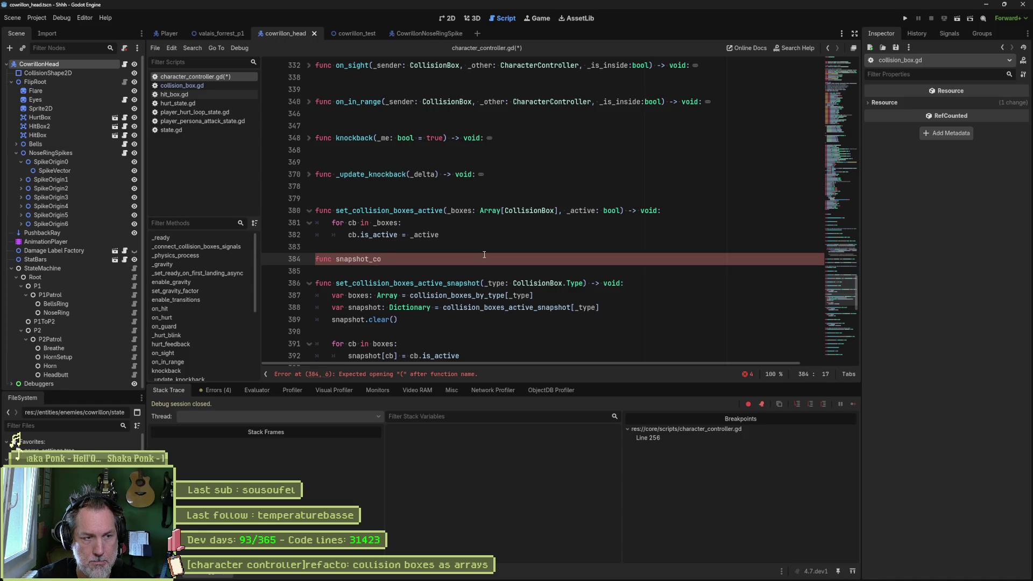
type("llision_boxes")
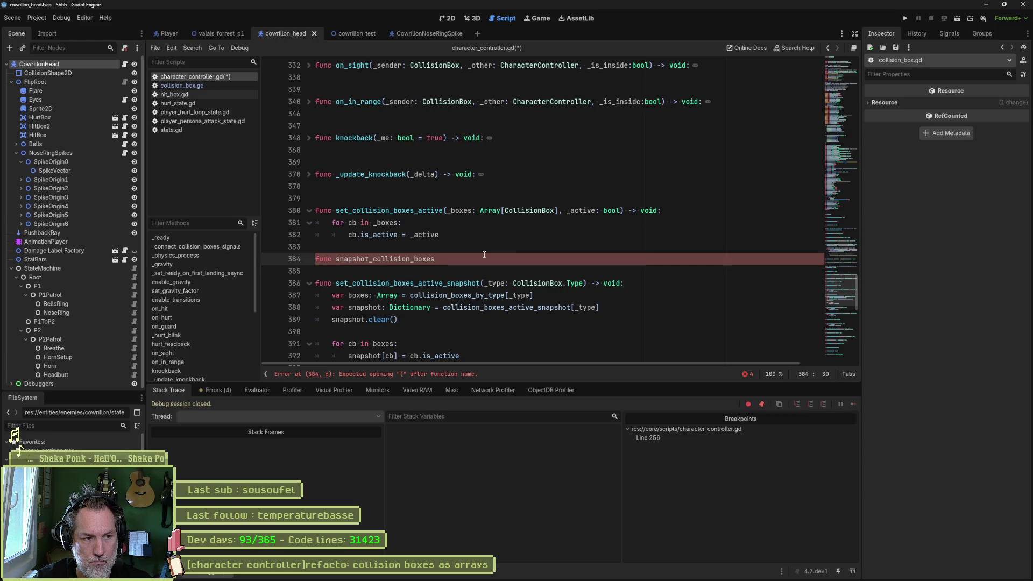
type("_")
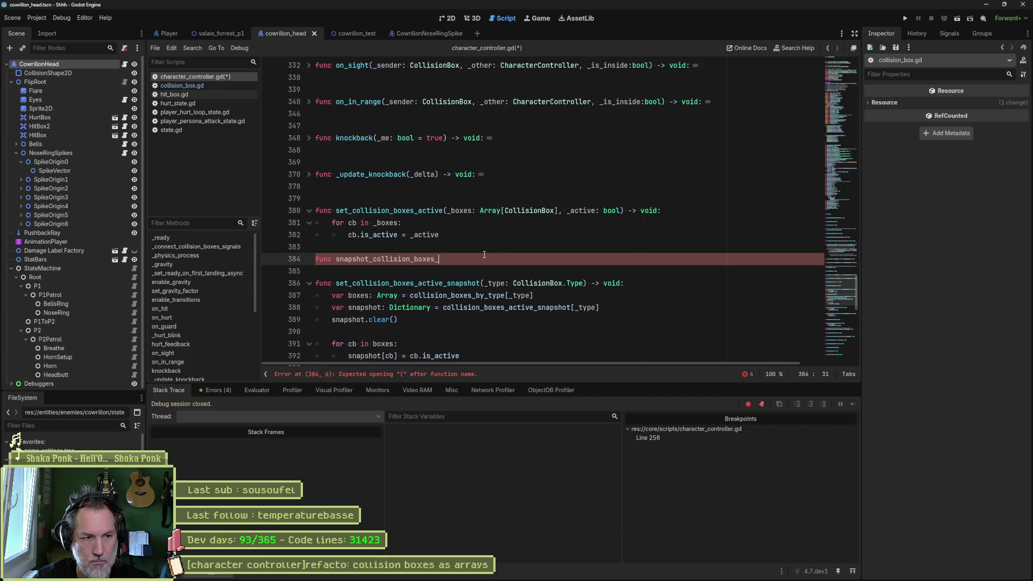
type("active_status(")
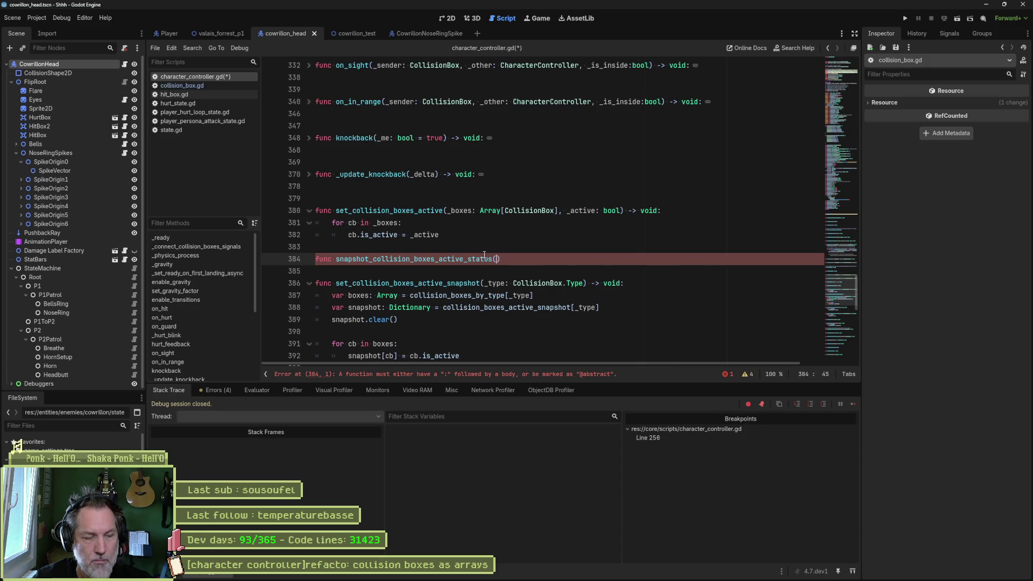
type(") -> void")
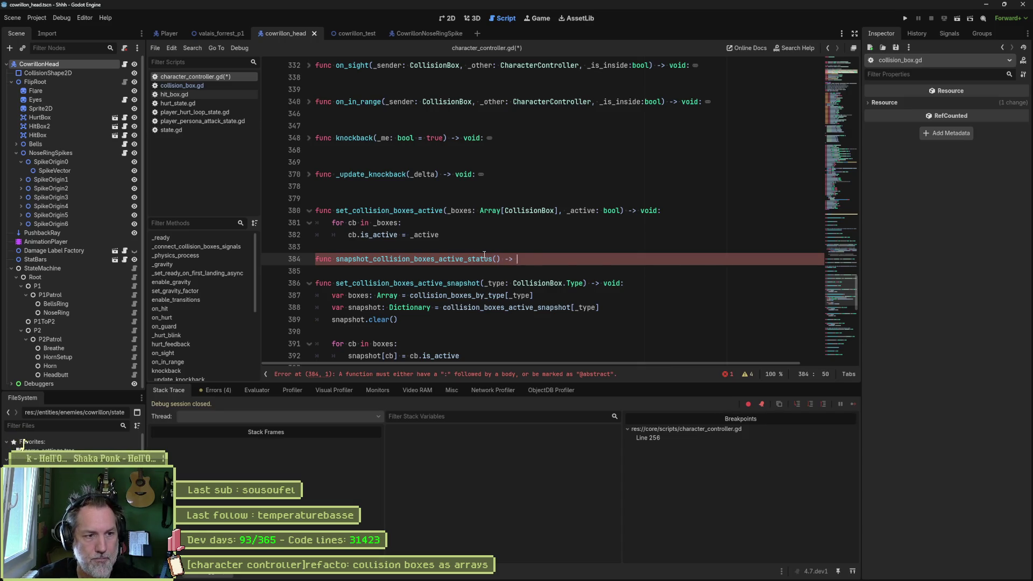
type(":")
key("Return")
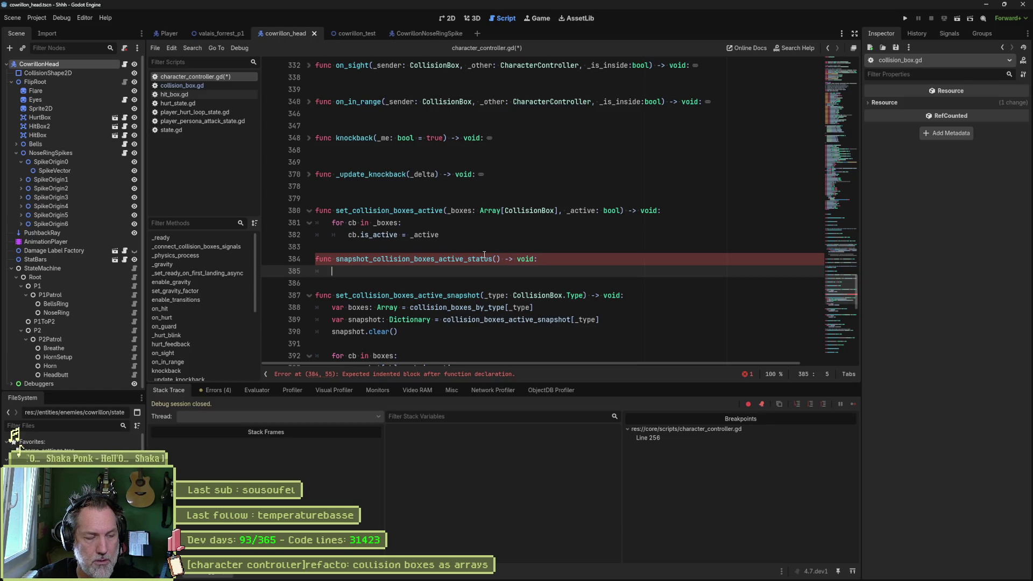
type("for c")
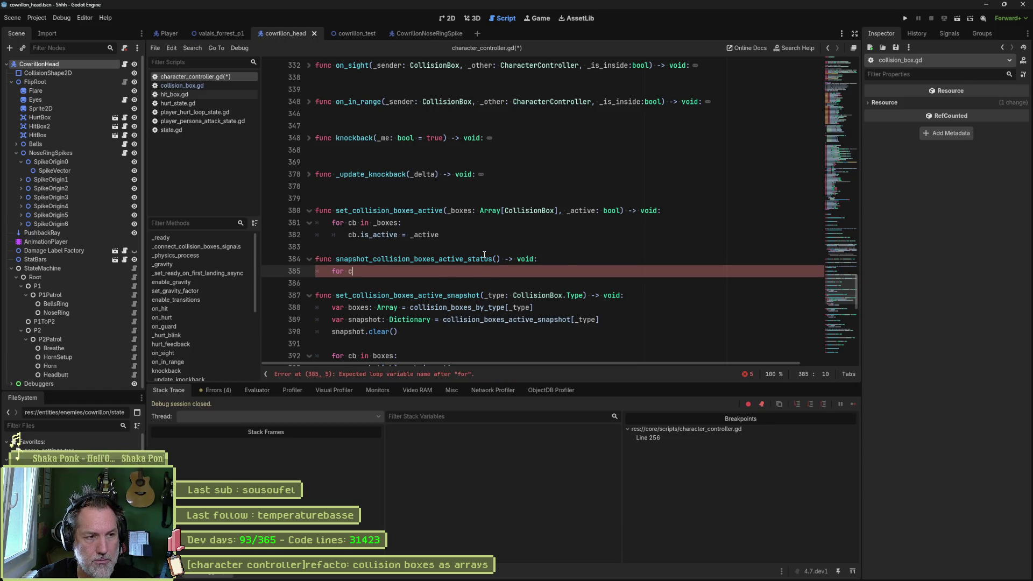
type("b in")
Make the loop iterate 'for child in flip_root.get_children()' and open a line inside it.
key("ctrl+Left")
key("ctrl+Left")
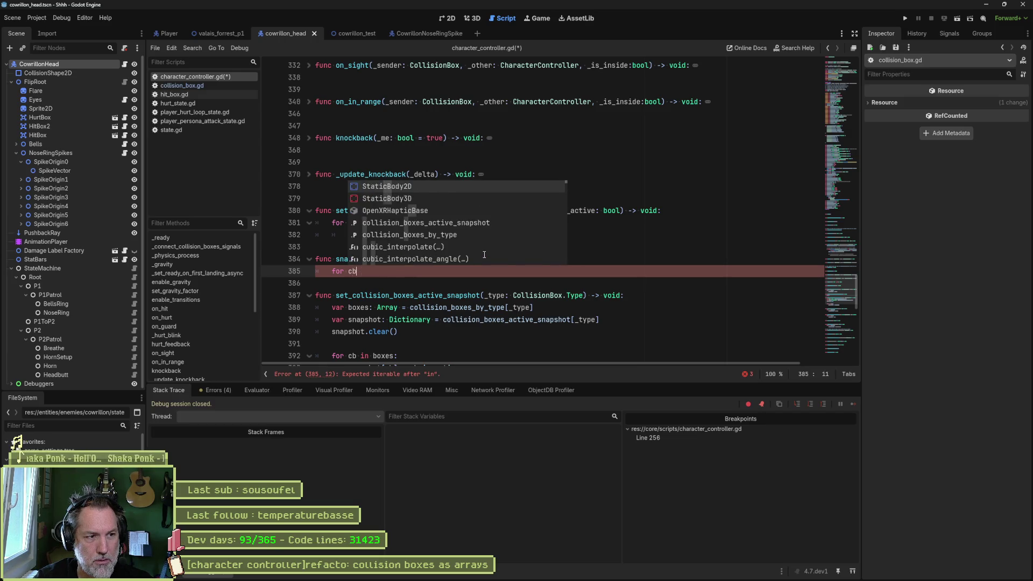
key("ctrl+Delete")
type("child in")
key("End")
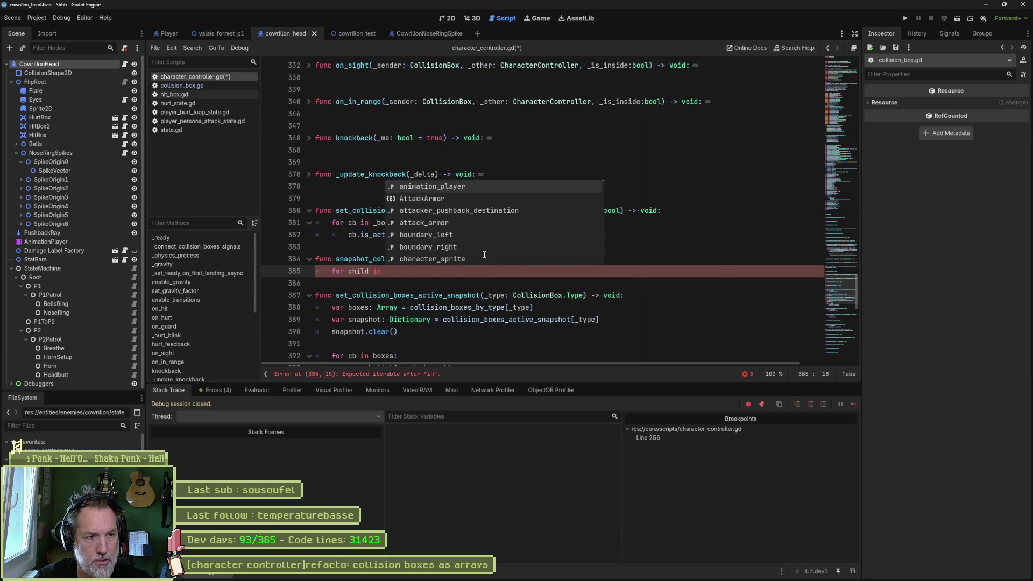
type("flip")
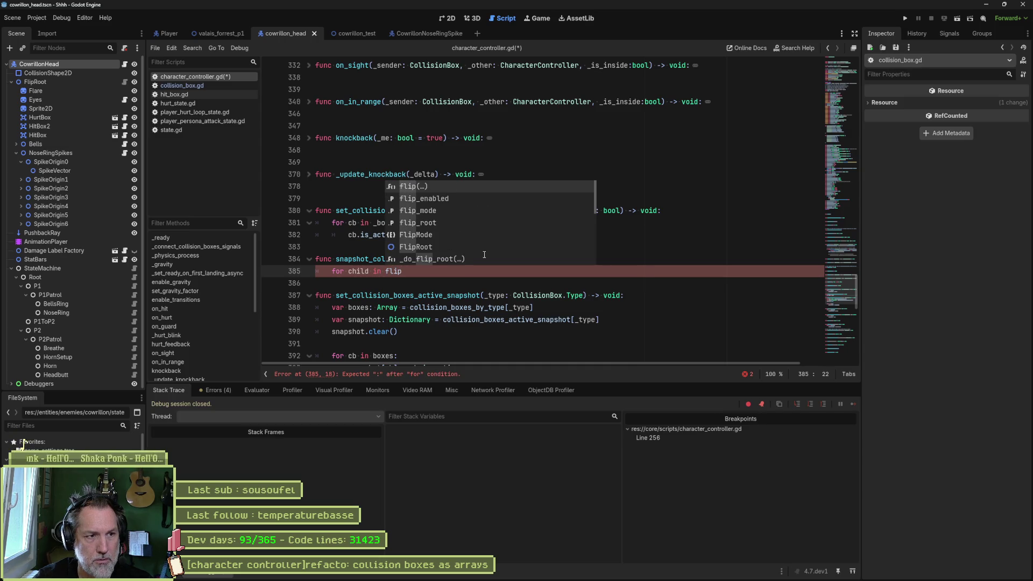
key("Down")
key("Down")
key("Down")
key("Return")
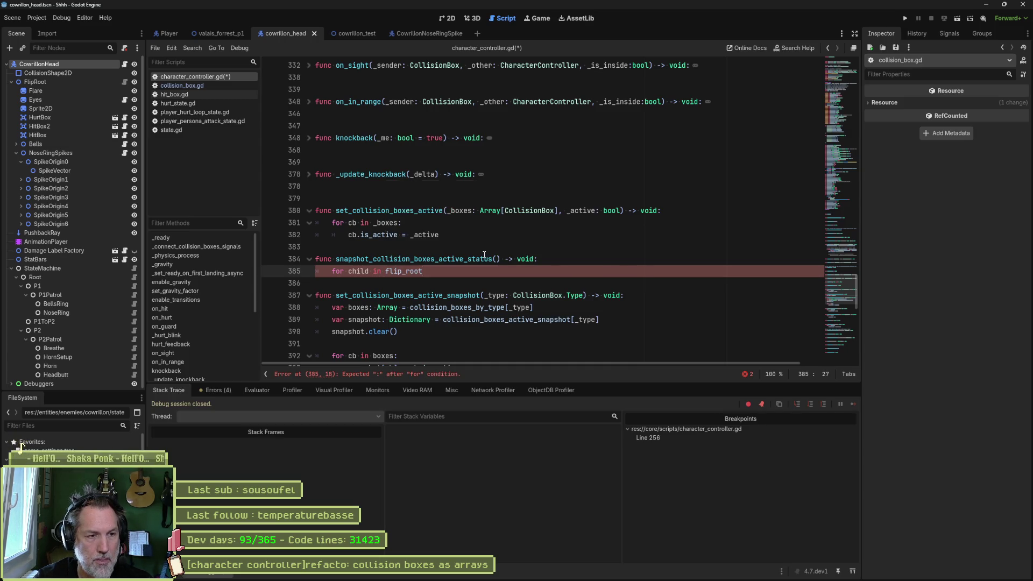
type("child")
key("Down")
key("Down")
key("Down")
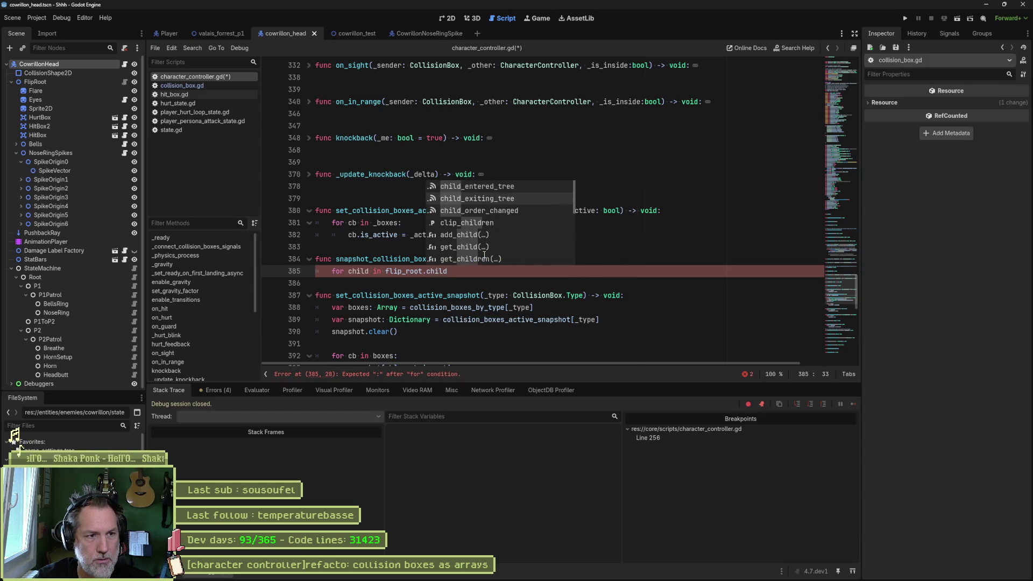
key("Down")
key("Down")
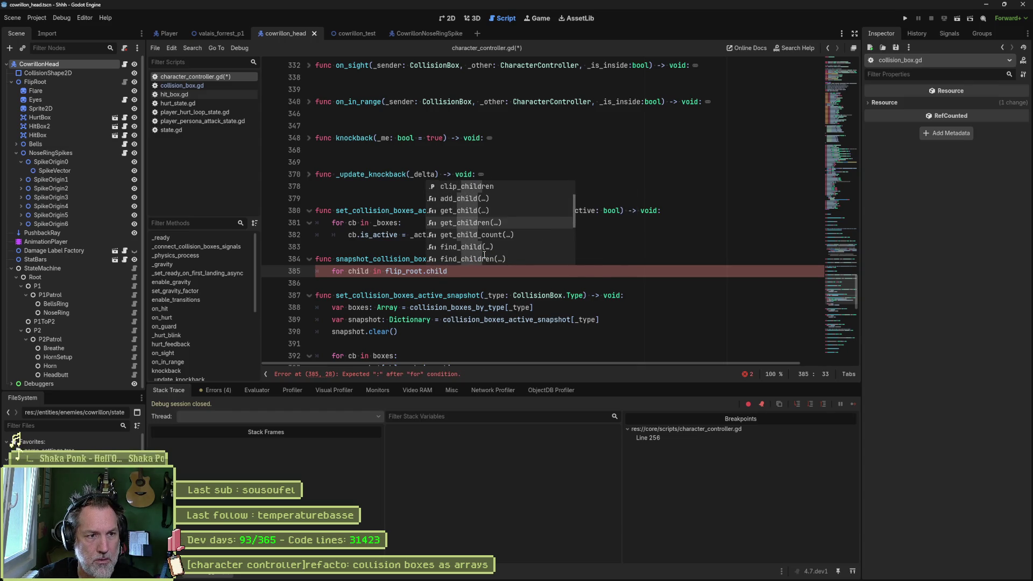
key("Return")
key("End")
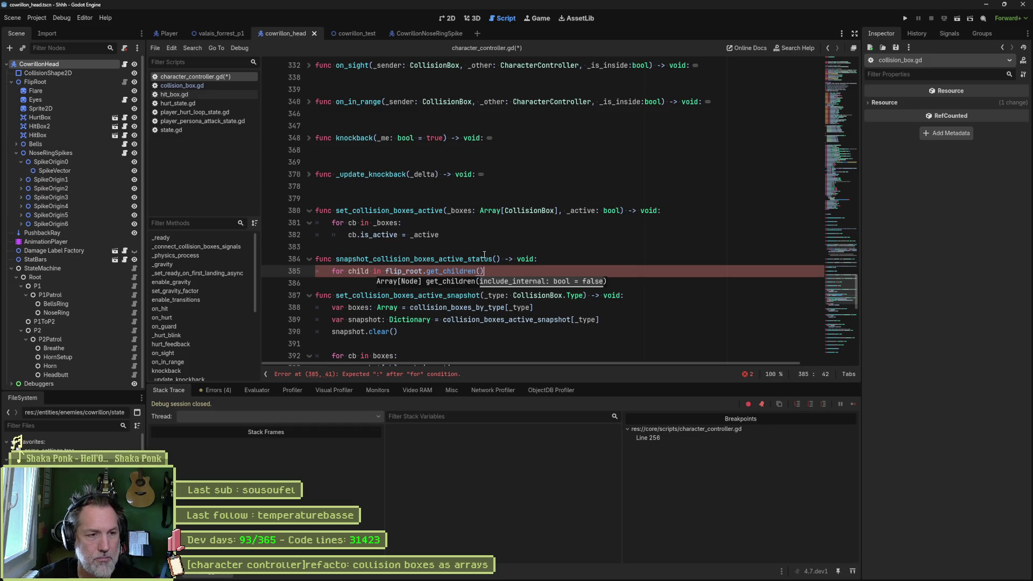
key("Return")
Add an 'if child is not CollisionBox: continue' guard inside the loop.
type("if cihld")
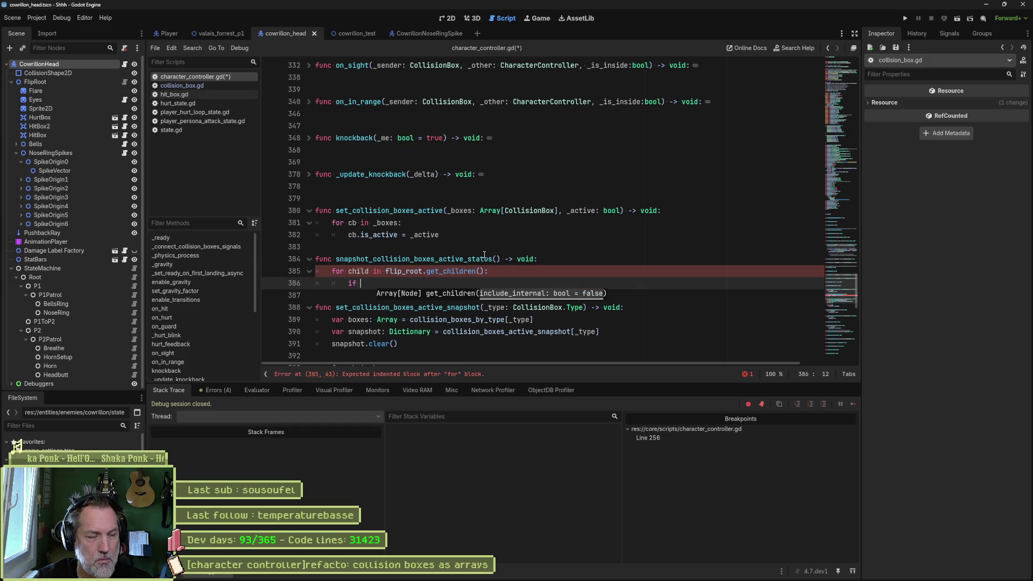
key("BackSpace")
key("BackSpace")
key("BackSpace")
type("hild")
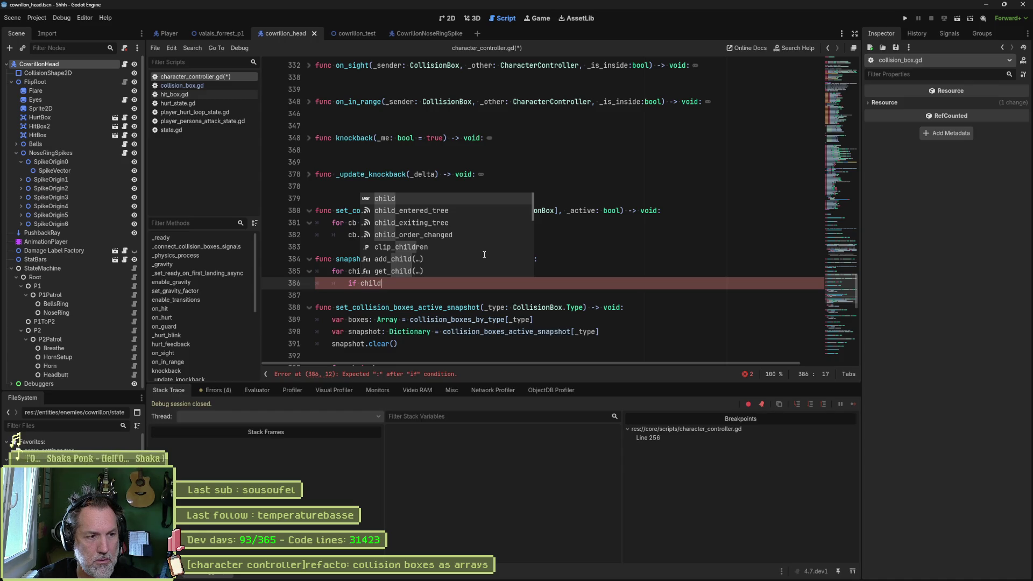
type(" no")
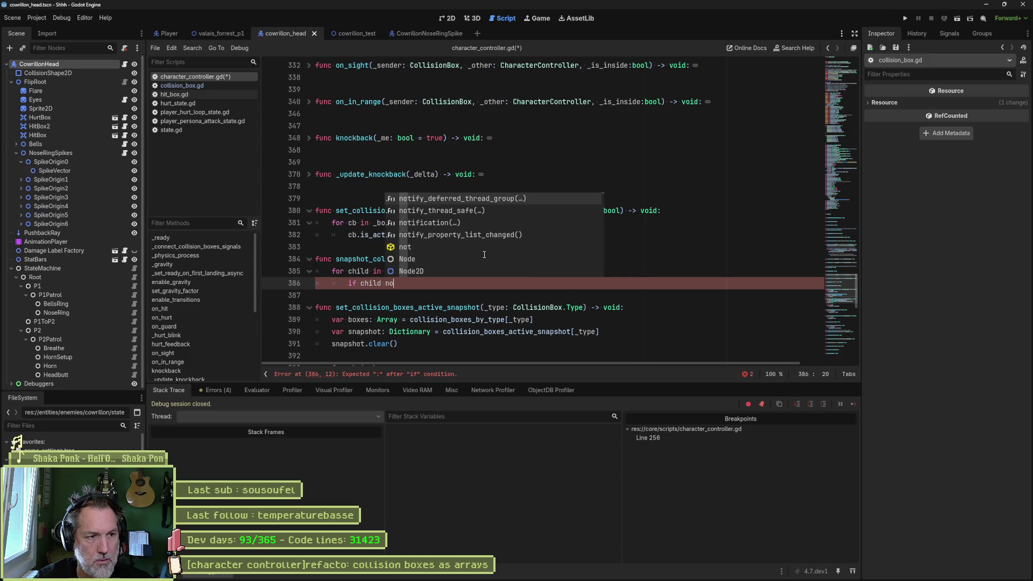
type("t is Colli")
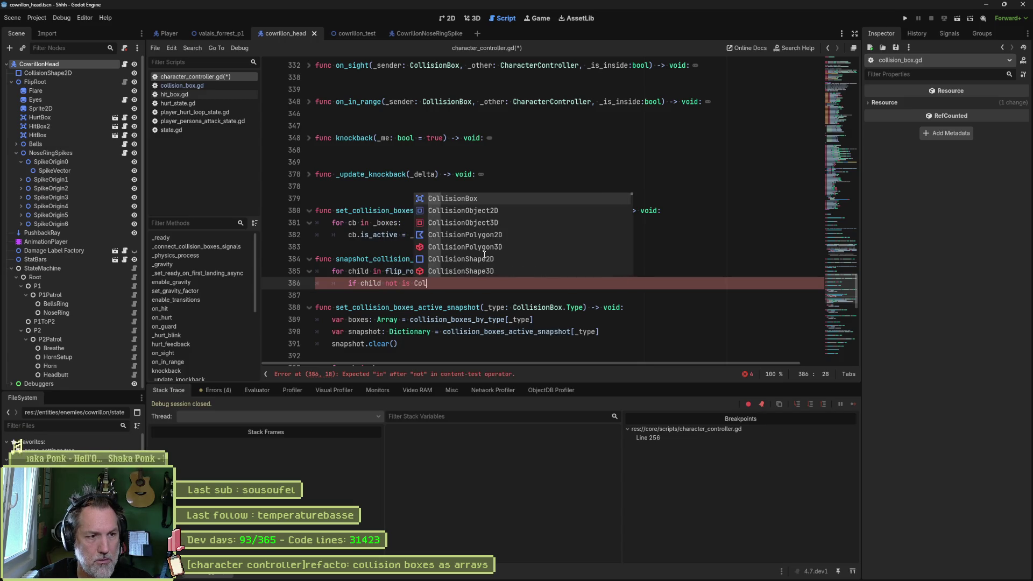
key("Return")
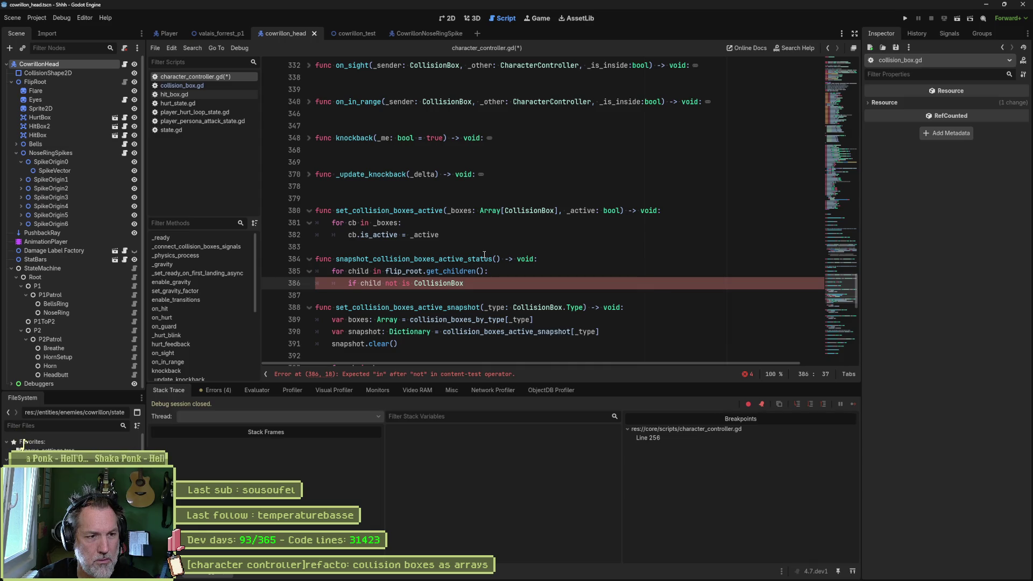
type(":")
key("Return")
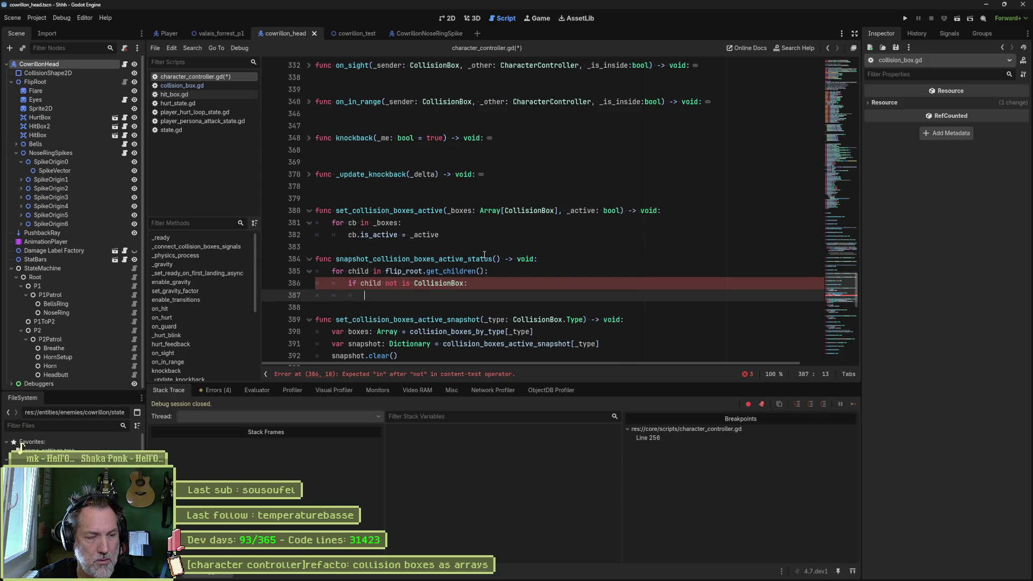
type("conti")
key("Return")
key("Return")
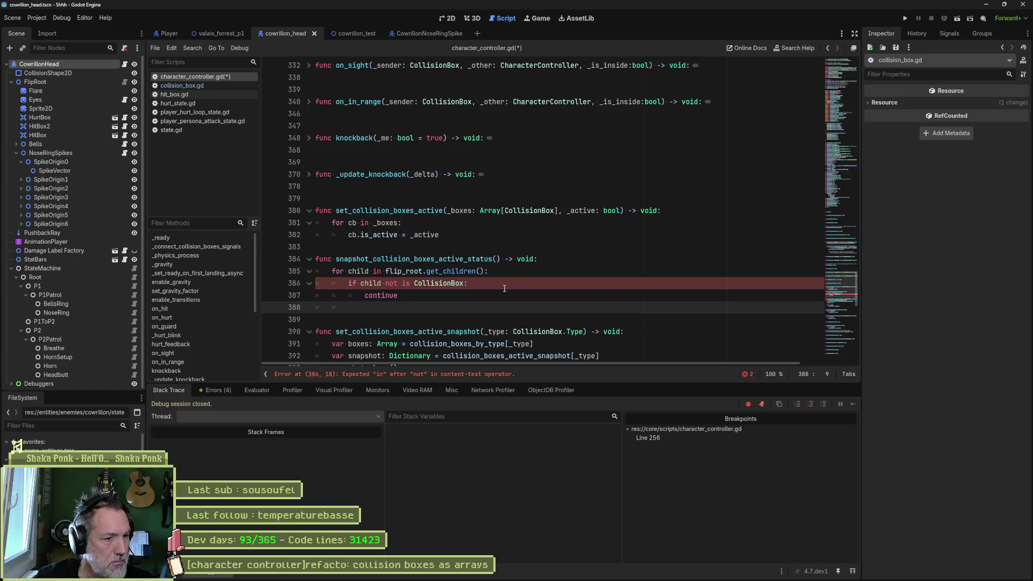
left_click(417, 284)
type("not")
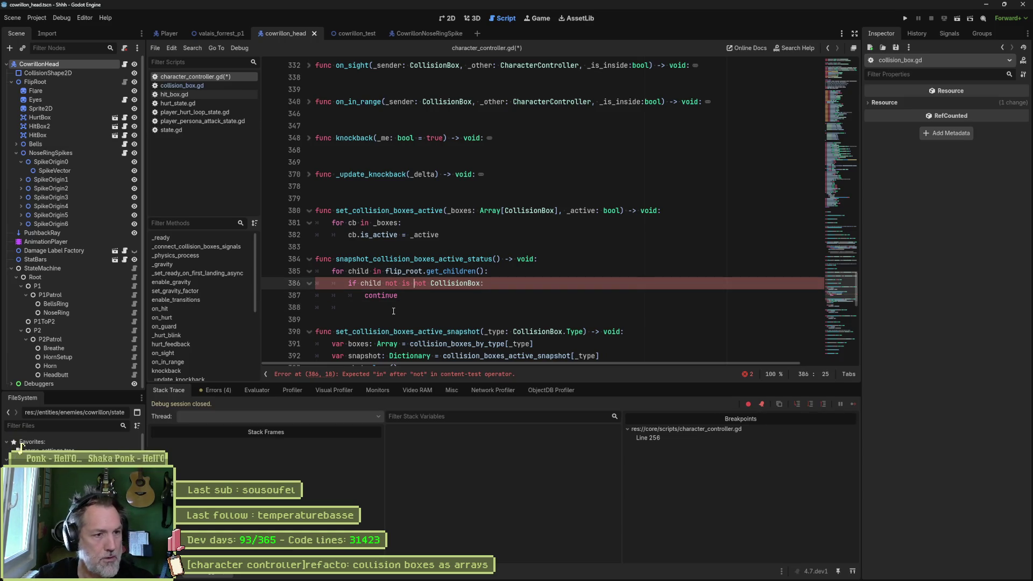
key("BackSpace")
key("BackSpace")
key("BackSpace")
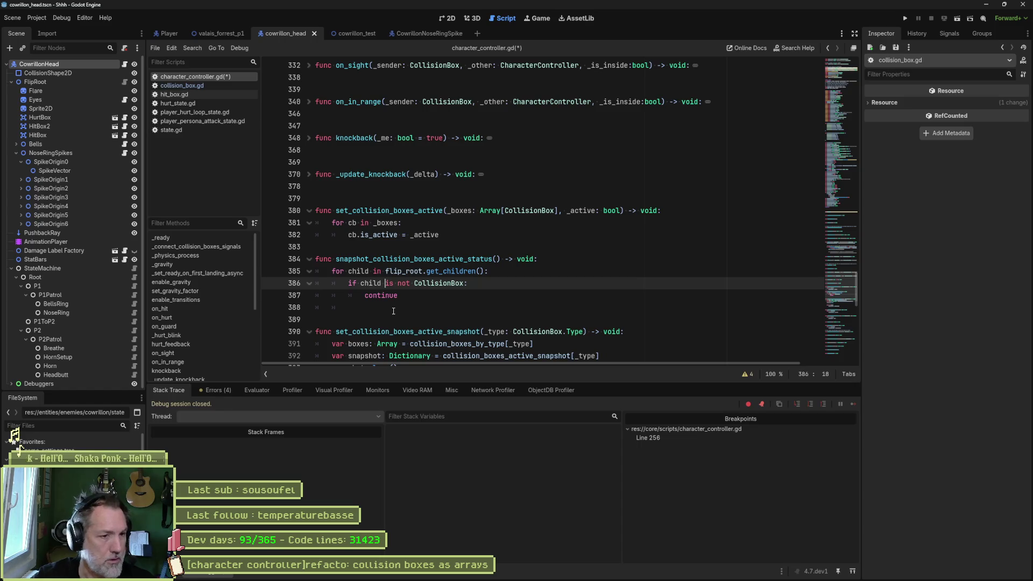
left_click(421, 296)
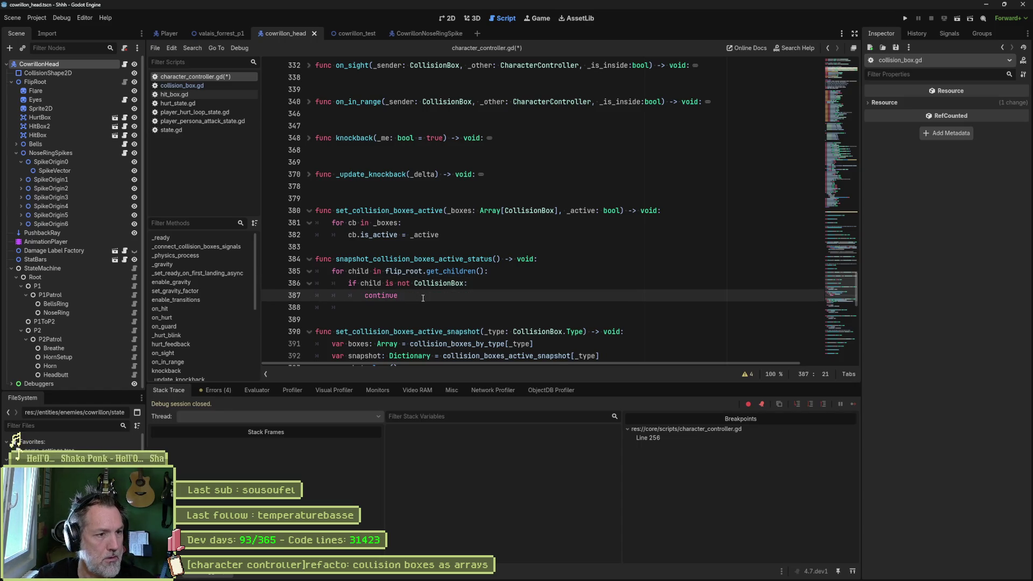
key("Return")
key("BackSpace")
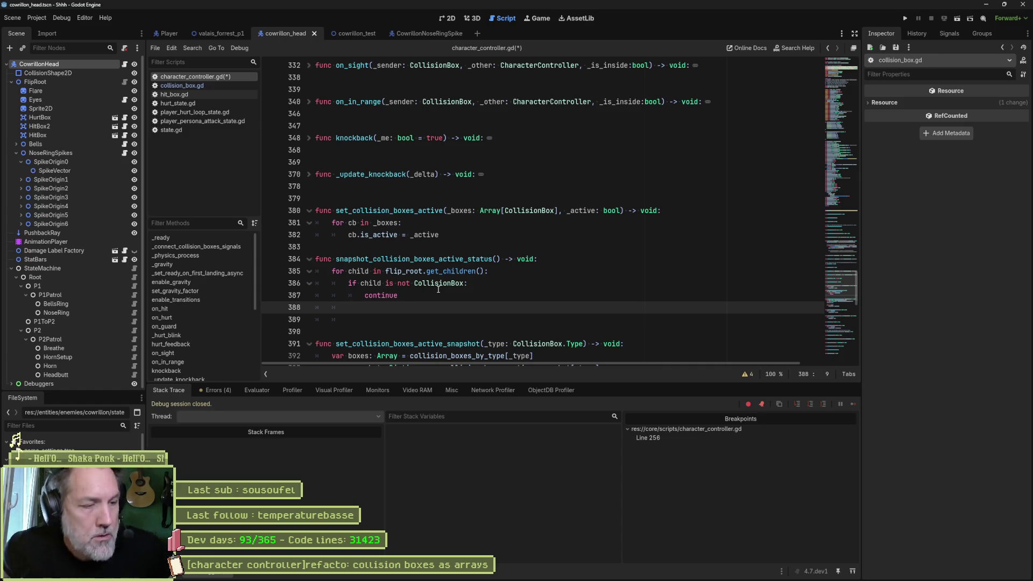
Change the guard condition to check 'child is HitBox' instead.
double_click(405, 284)
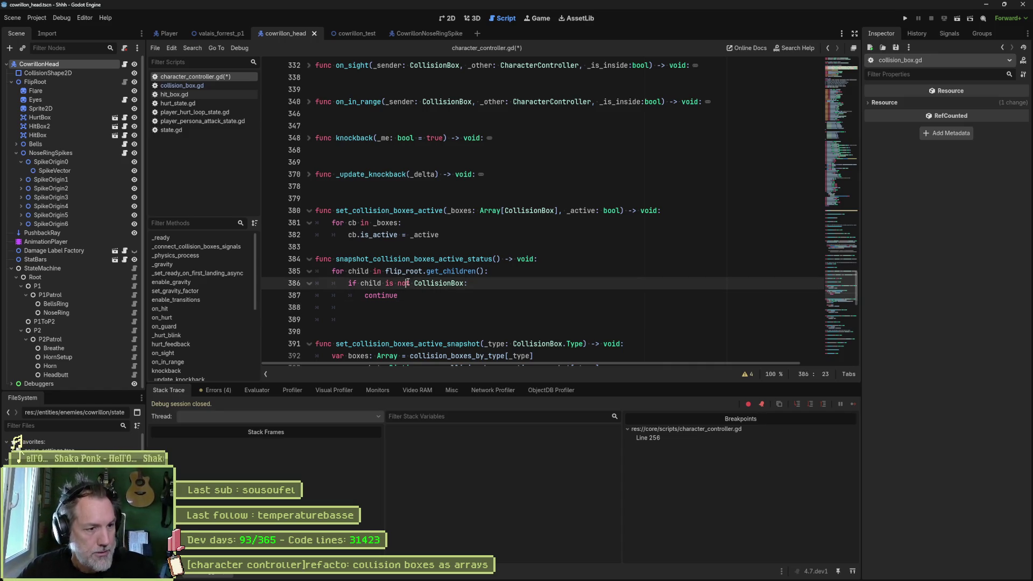
key("Delete")
key("Delete")
key("ctrl+Delete")
type("HitBox")
key("Escape")
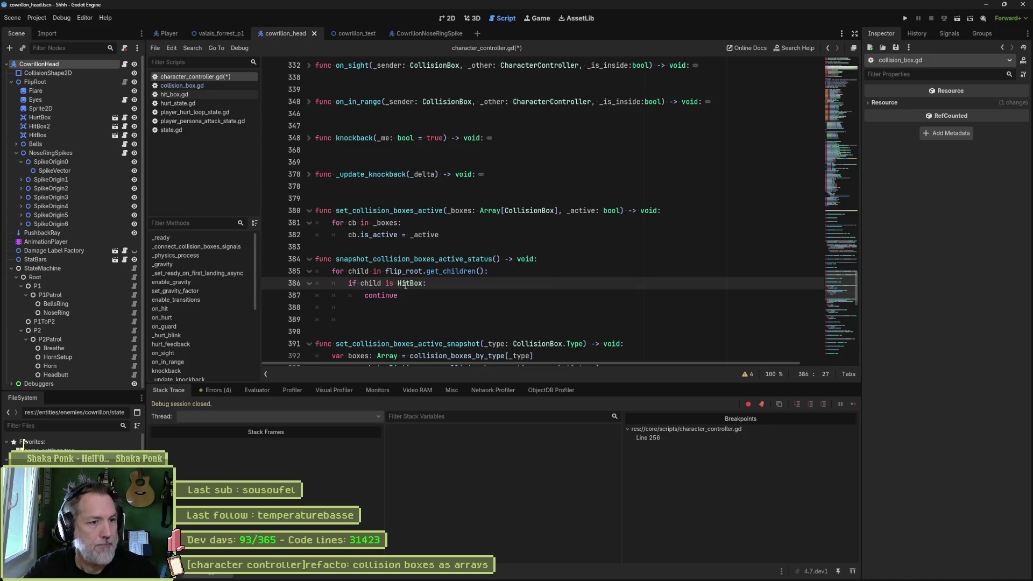
key("Down")
key("shift+Home")
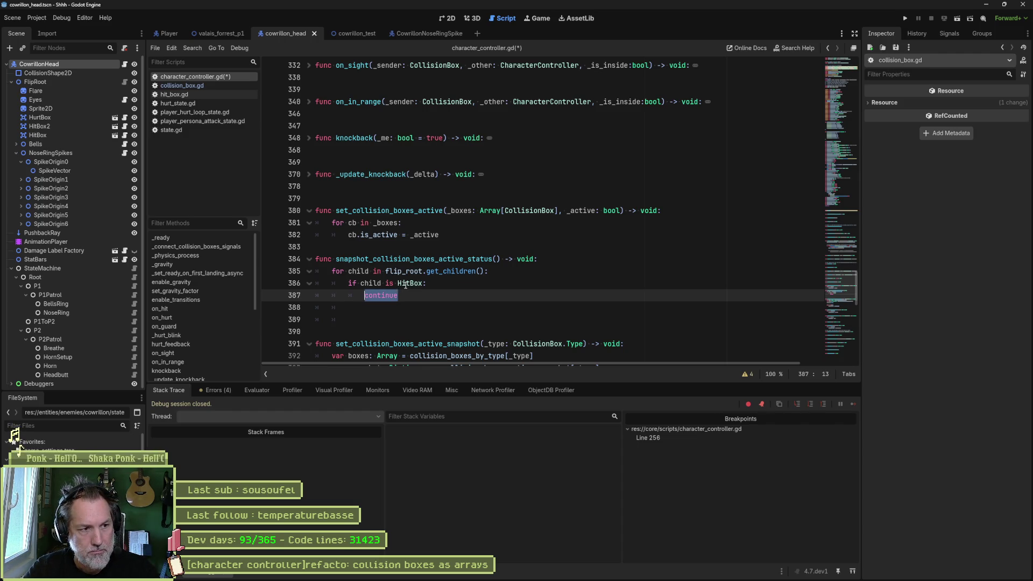
Add an empty first body line and paste the function name onto it.
left_click(541, 261)
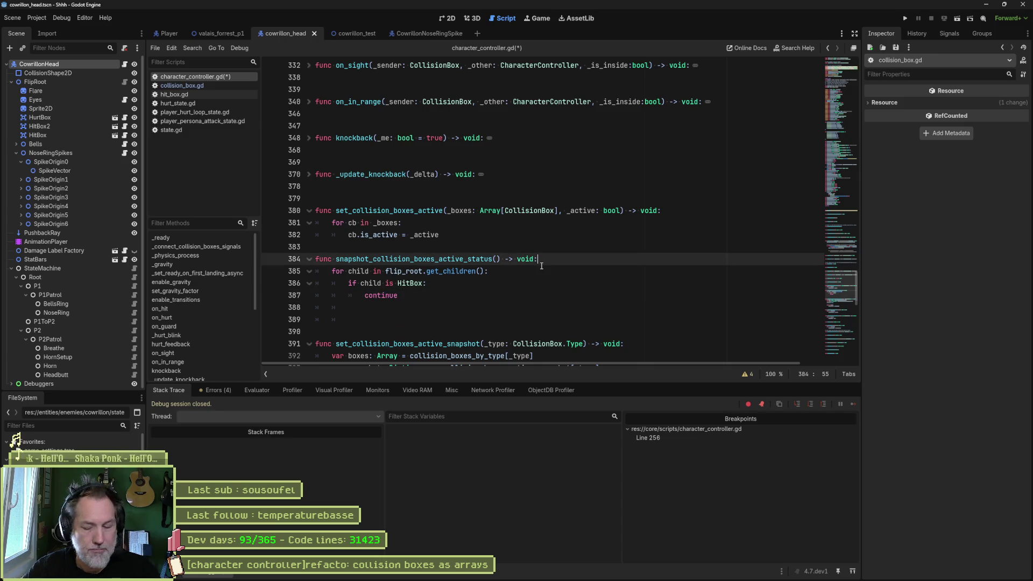
key("Return")
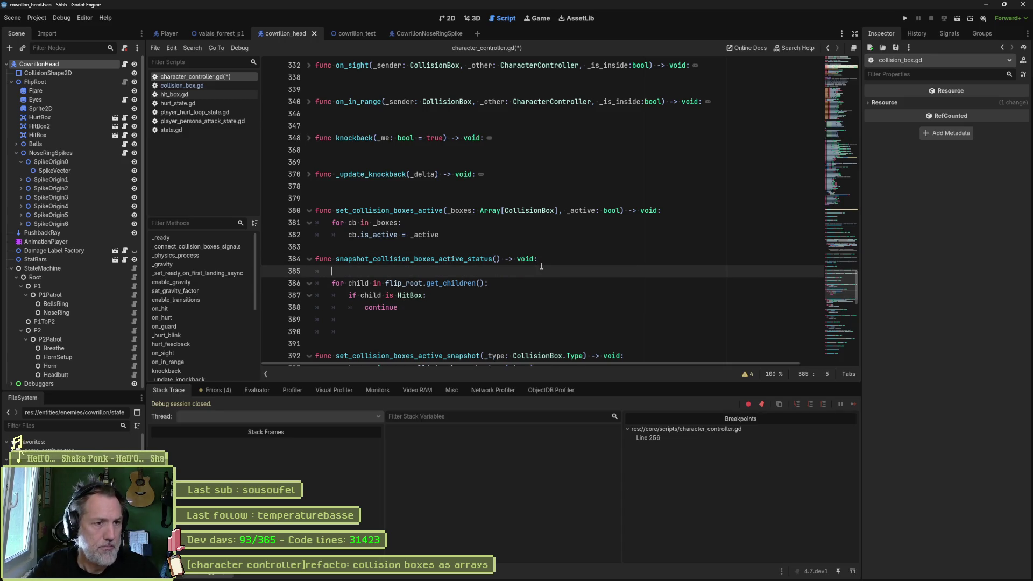
key("Up")
key("ctrl+shift+Right")
key("ctrl+c")
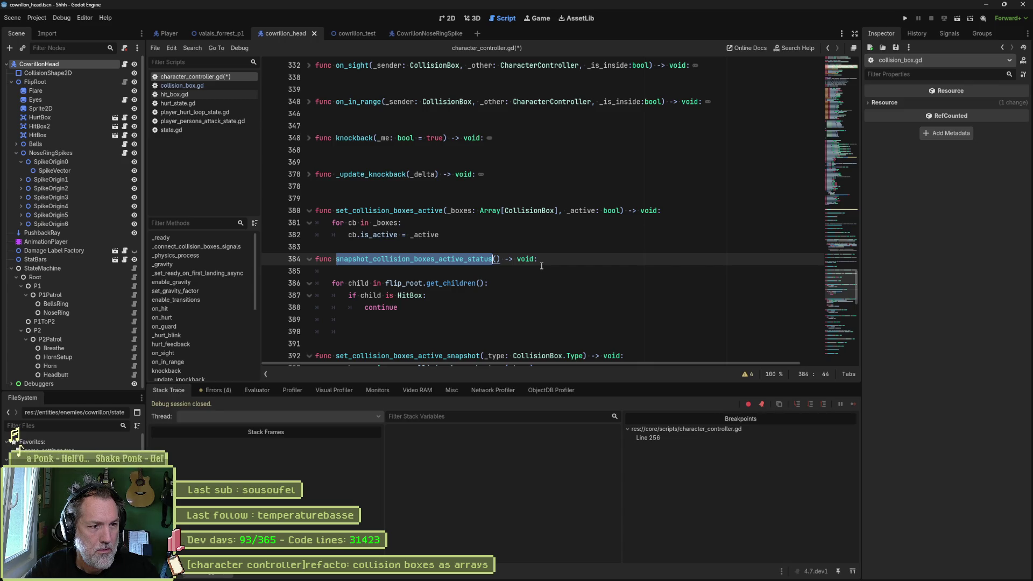
key("Down")
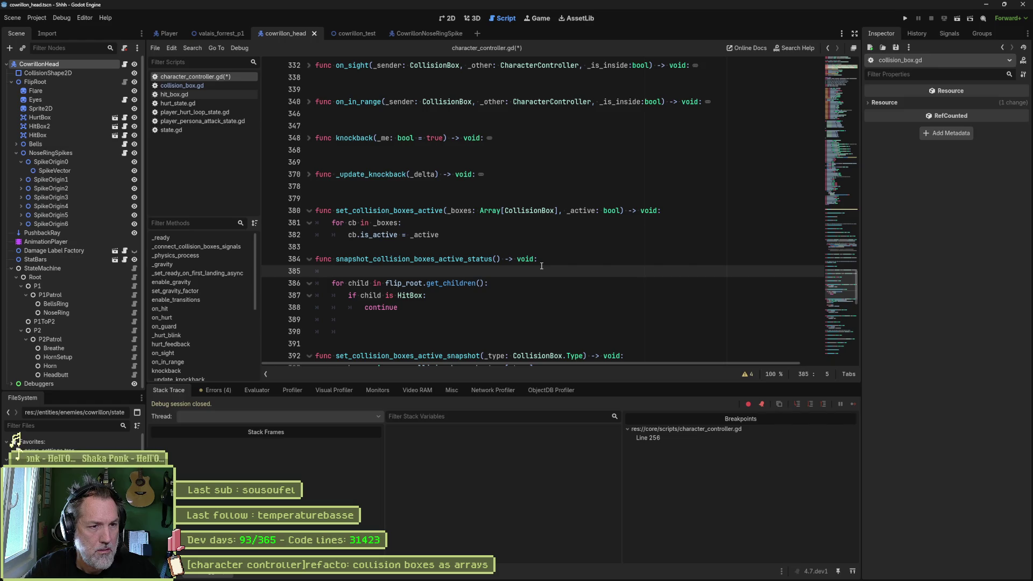
key("ctrl+v")
Append _dico.clear() on line 385, then scroll the minimap up to the declarations near line 60.
type("_dico")
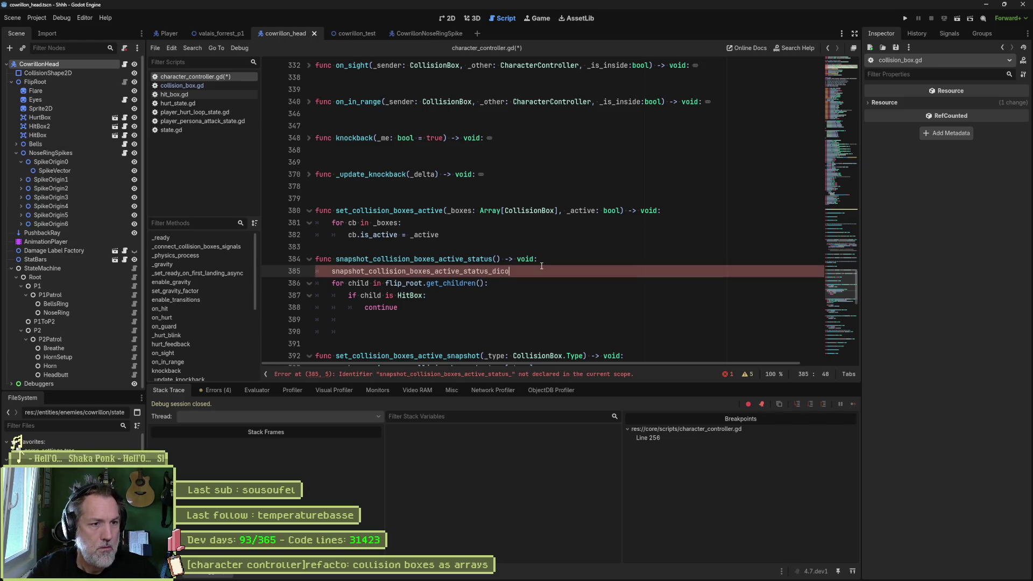
type(".clear()")
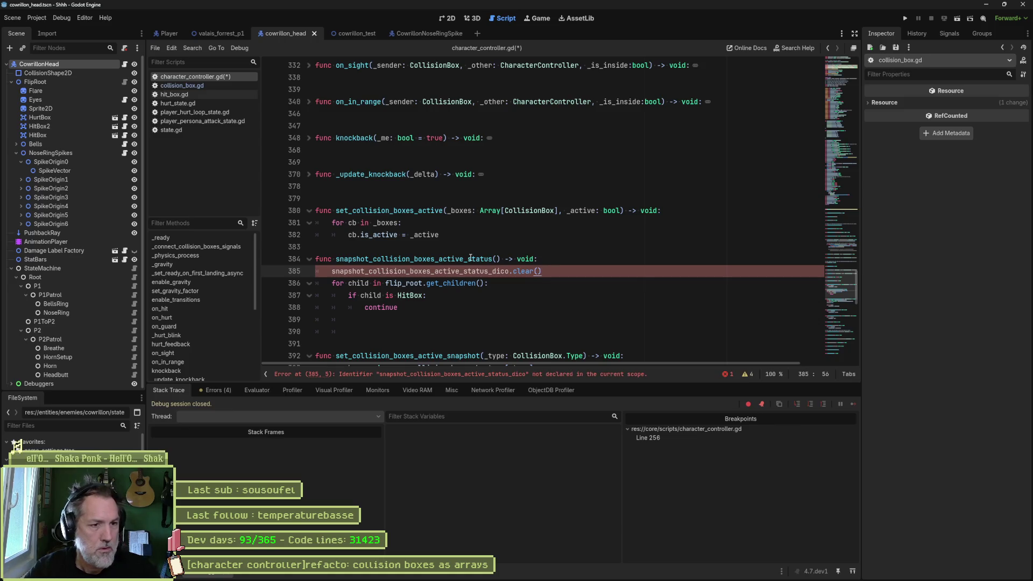
double_click(466, 271)
mouse_move(842, 284)
left_mouse_down()
mouse_move(860, 119)
mouse_move(858, 133)
left_mouse_up()
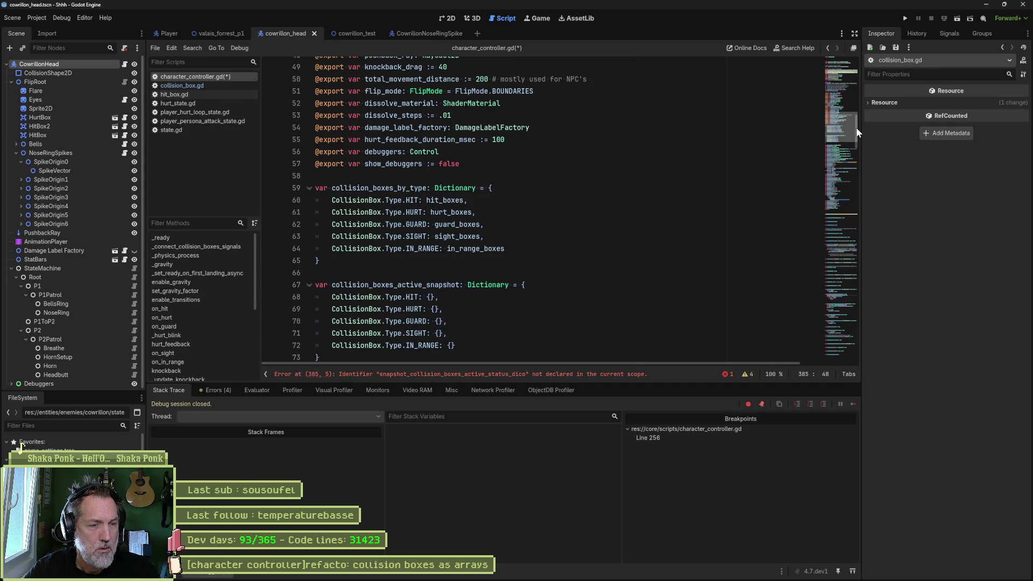
left_click_drag(857, 127, 853, 145)
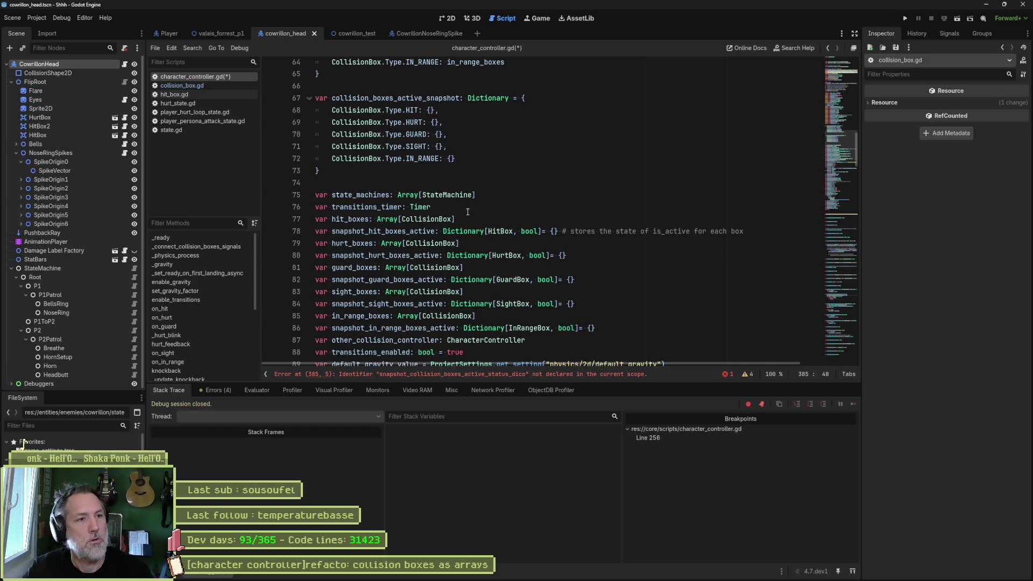
Delete both collision Dictionary blocks spanning lines 58 to 73.
scroll(468, 212, "up", 6)
scroll(469, 212, "up", 13)
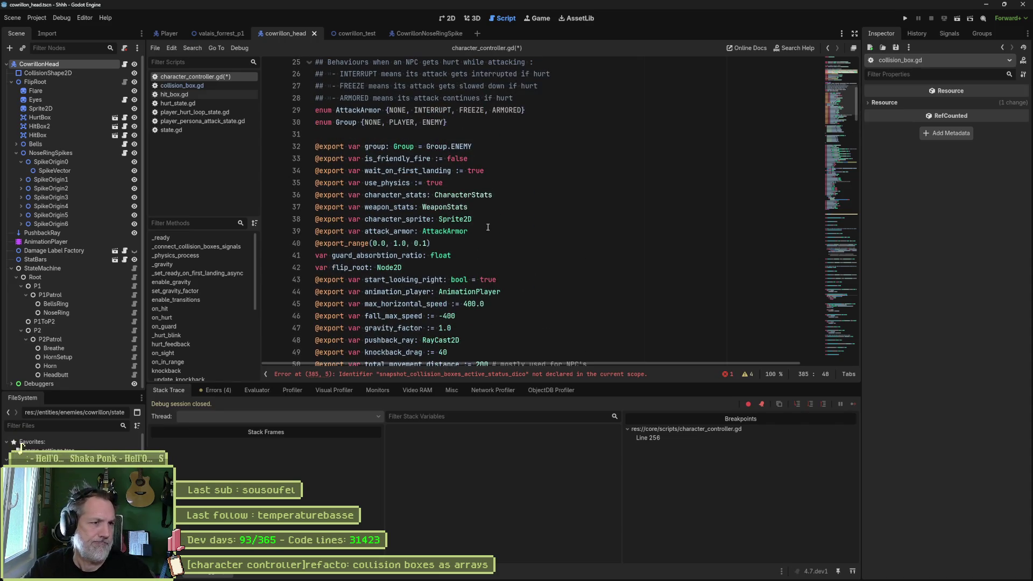
scroll(488, 228, "up", 2)
scroll(485, 227, "down", 8)
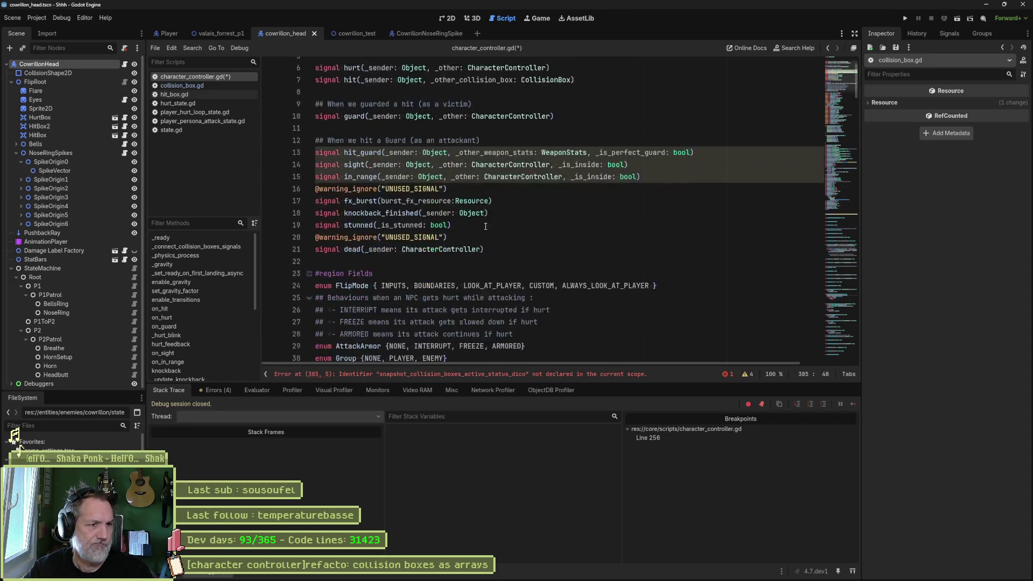
scroll(484, 226, "down", 9)
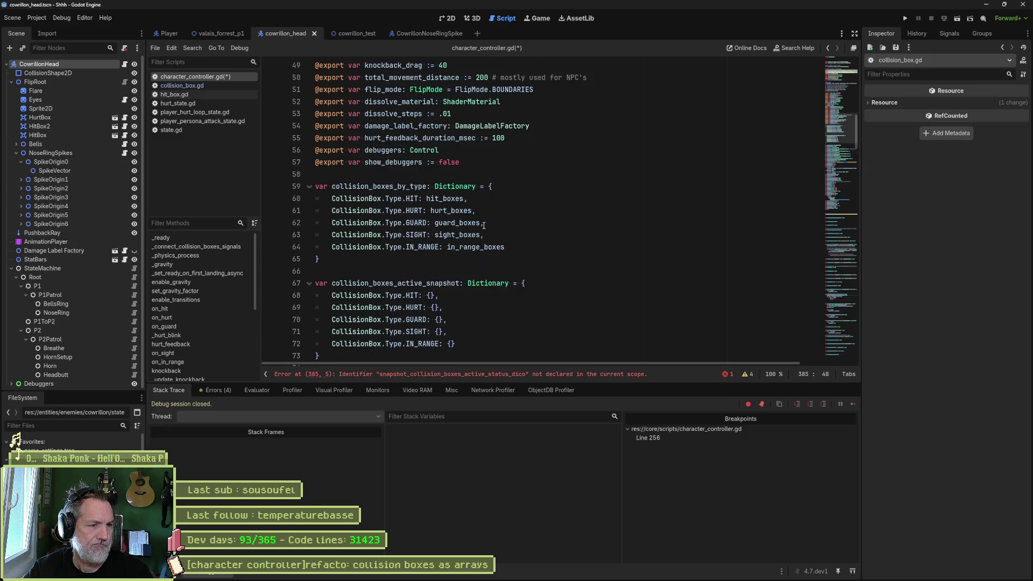
scroll(484, 226, "down", 4)
scroll(481, 226, "up", 2)
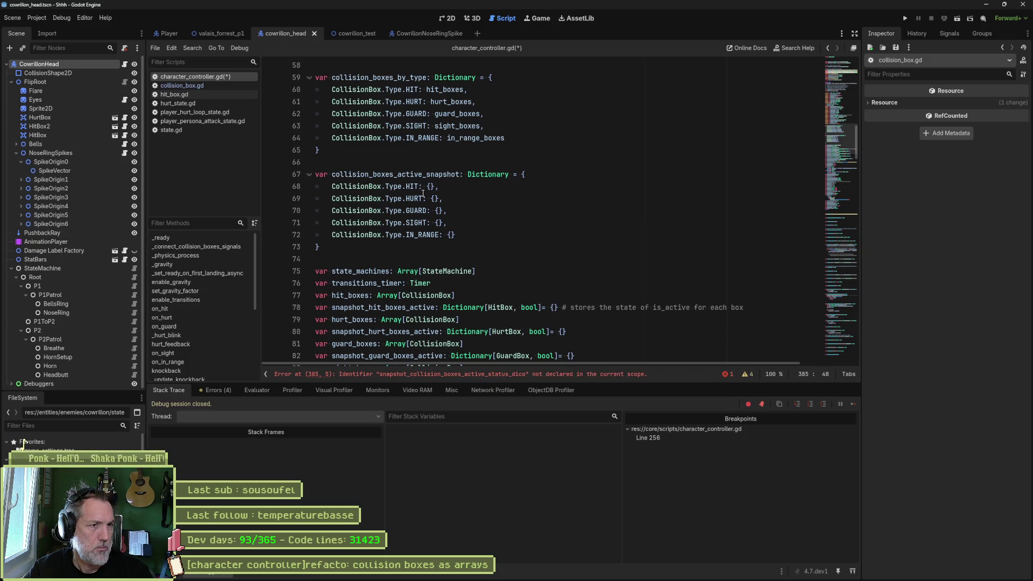
left_click(367, 247)
scroll(366, 227, "up", 3)
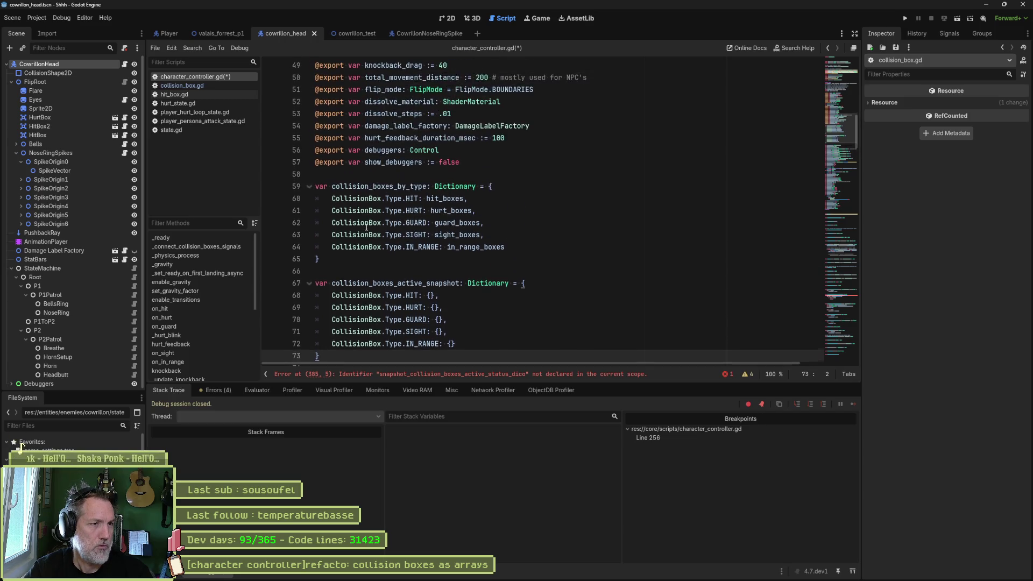
left_click(457, 181, "shift")
key("BackSpace")
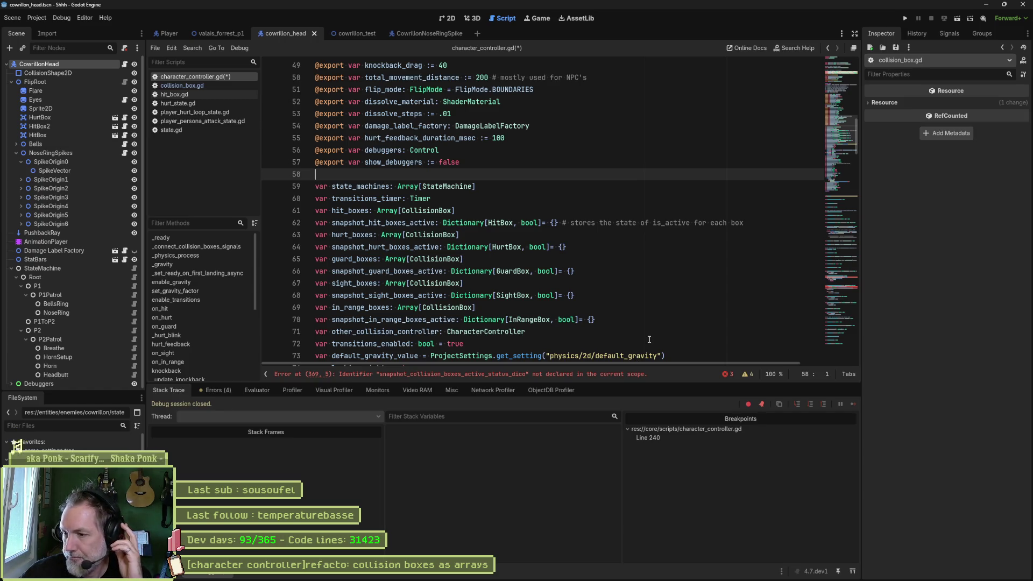
Delete the hurt, guard, sight and in-range box snapshot declarations, keeping only the hit-box one.
scroll(424, 242, "down", 5)
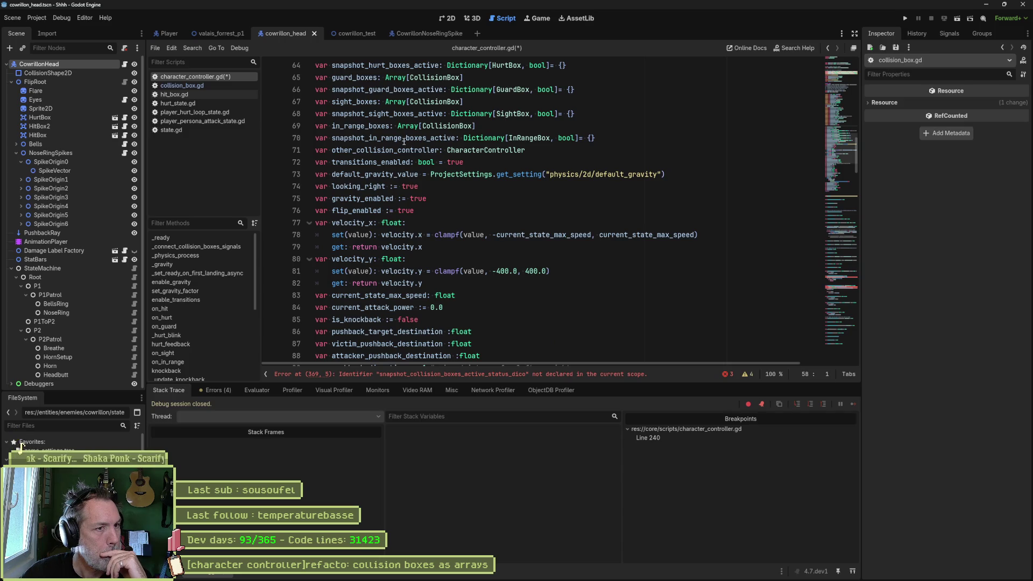
double_click(404, 139)
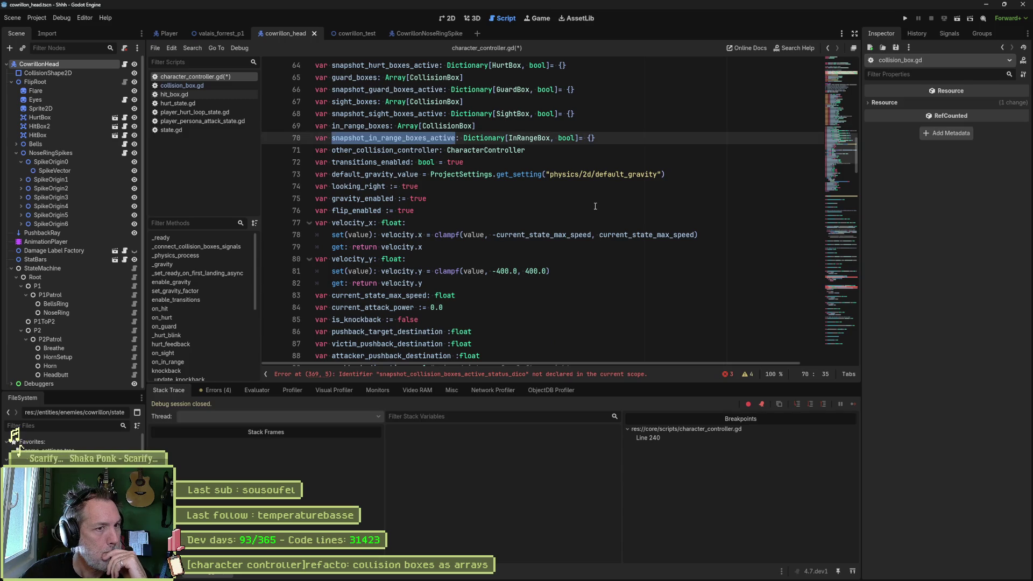
double_click(528, 139)
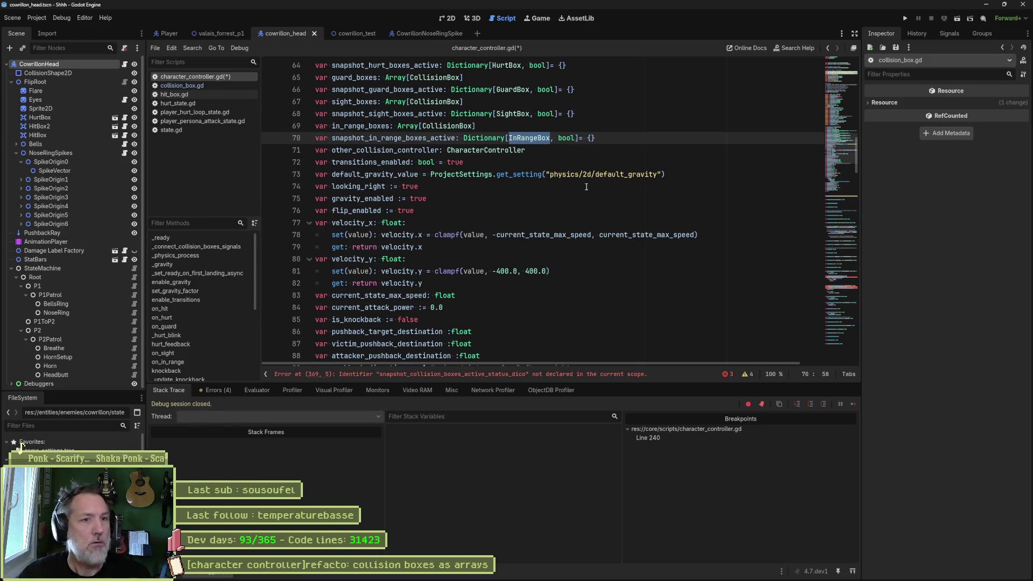
scroll(598, 188, "up", 3)
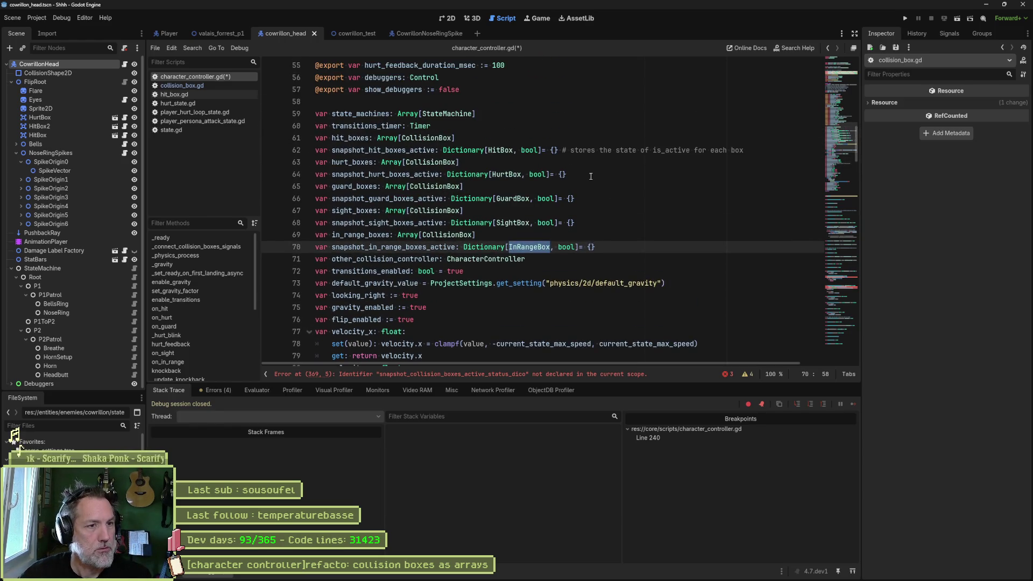
left_click(586, 174)
key("ctrl+shift+k")
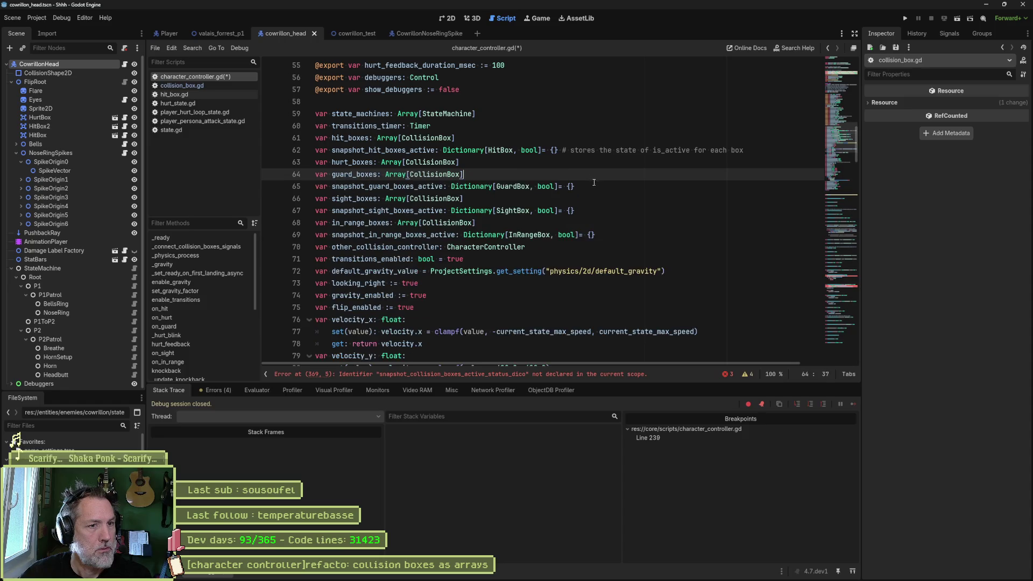
key("Down")
key("ctrl+shift+k")
key("Down")
key("ctrl+shift+k")
key("Down")
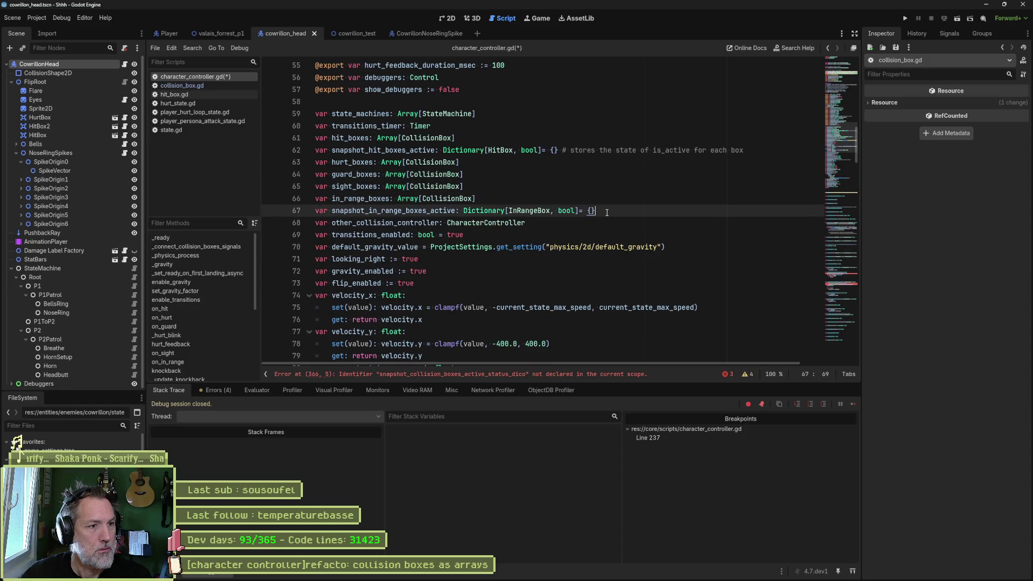
key("ctrl+shift+k")
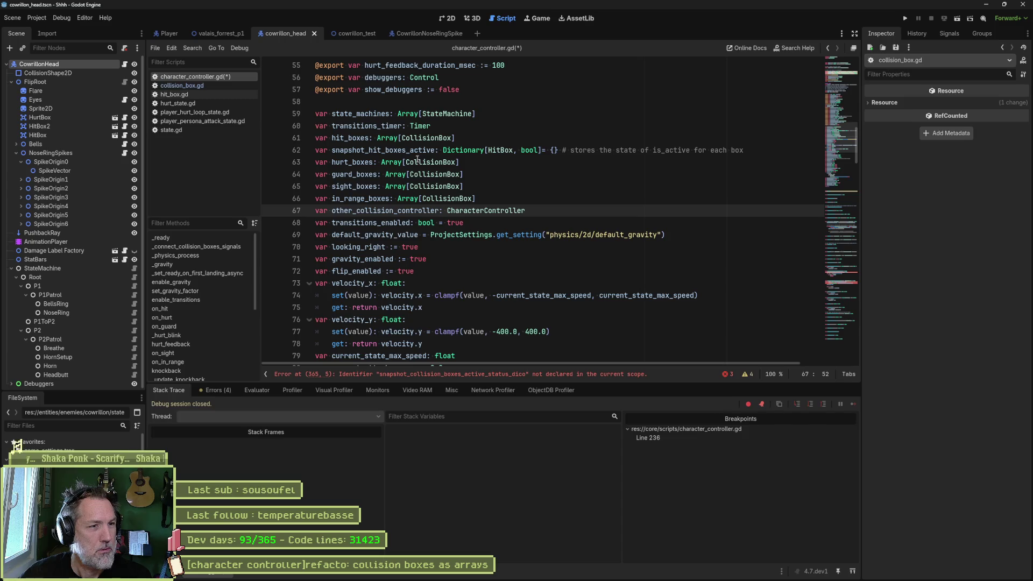
Turn the hit-box line into snapshot_collision_boxes_active keyed by CollisionBox.
left_click_drag(381, 150, 368, 150)
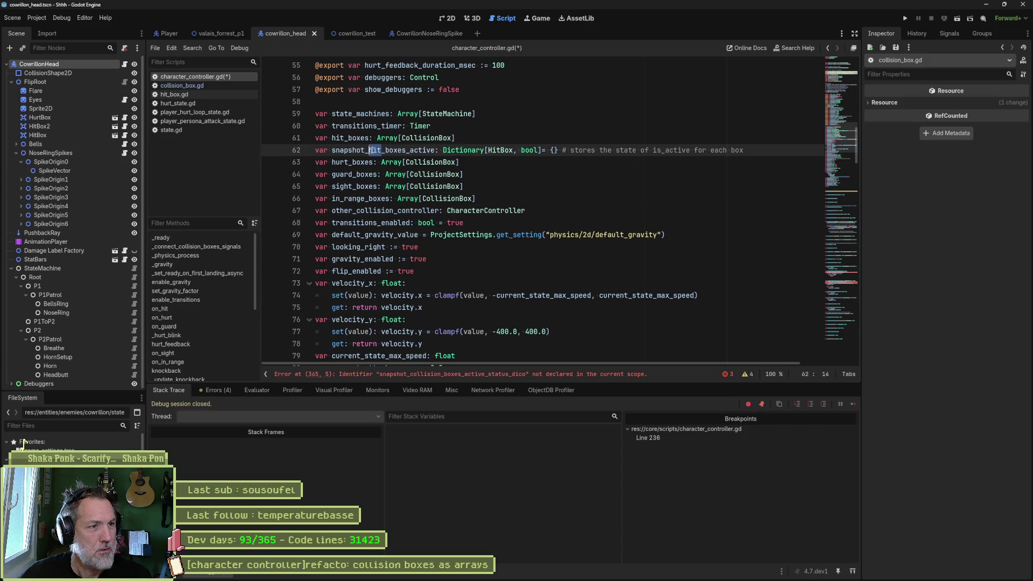
type("collis")
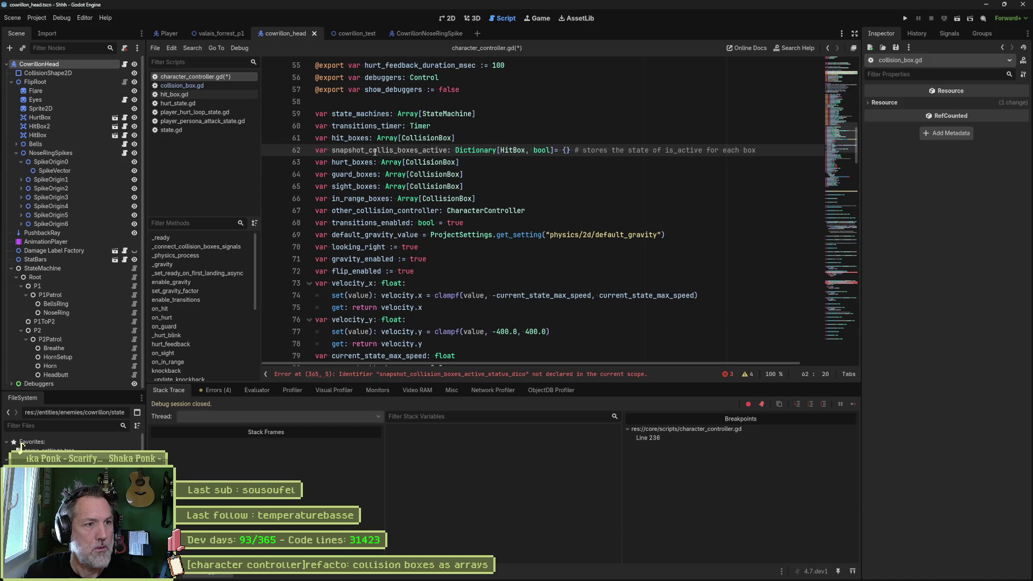
type("ion")
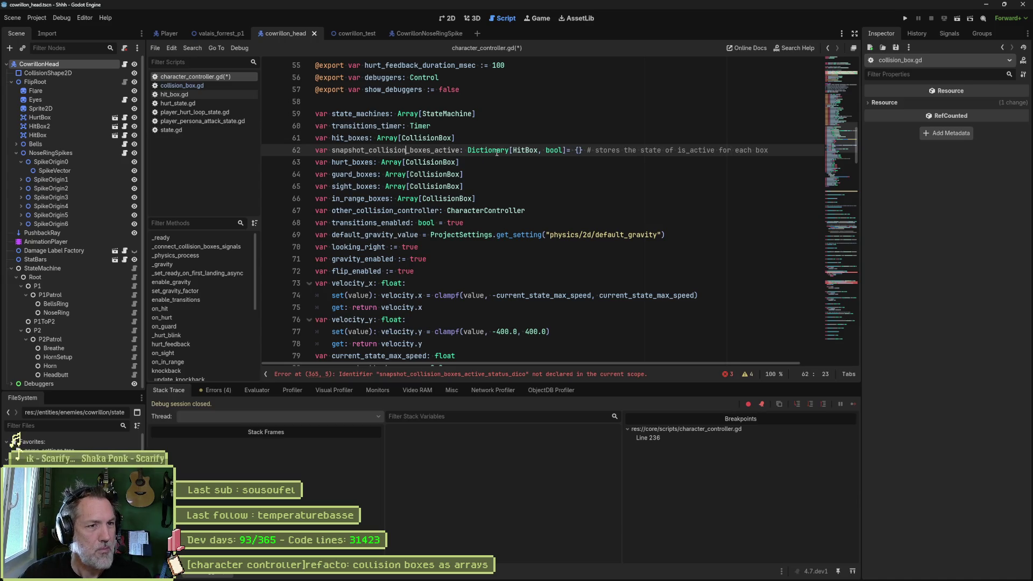
left_click_drag(513, 151, 525, 152)
type("Collision")
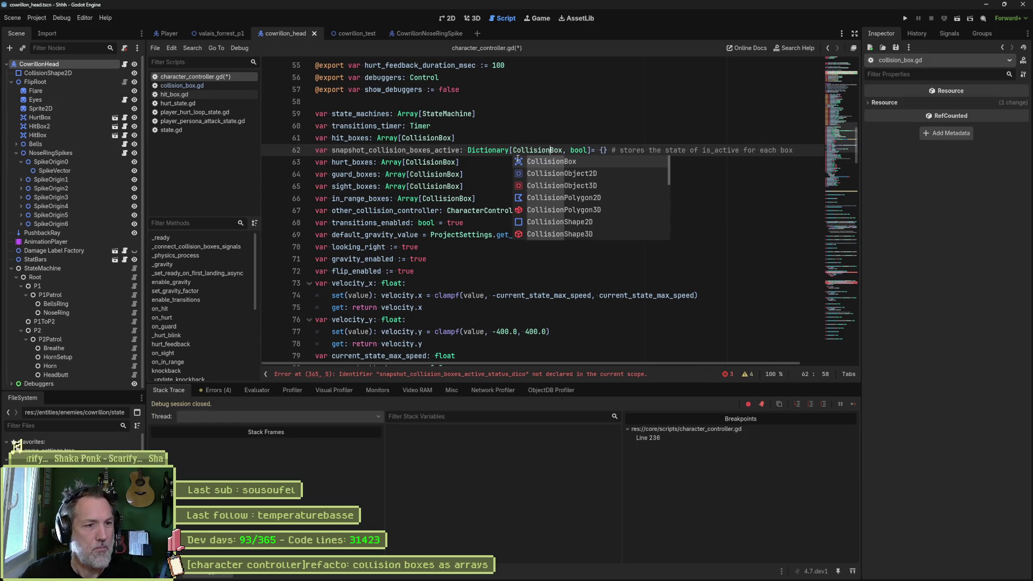
key("shift+Up")
Rename it to collision_boxes_active_snapshot and select its CollisionBox key type.
double_click(395, 150)
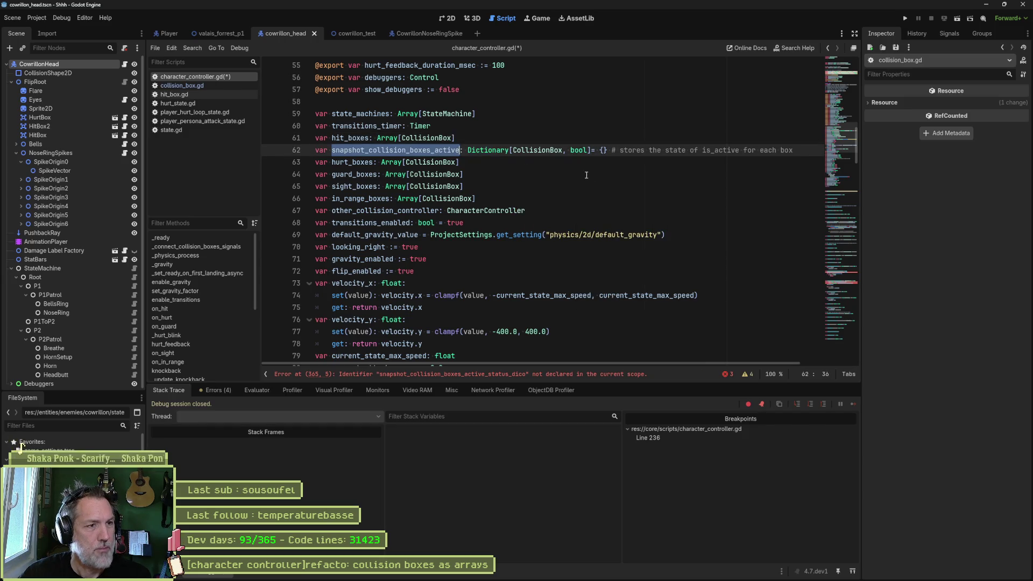
left_click(366, 150)
left_click(333, 150, "shift")
key("BackSpace")
key("ctrl+Right")
type("_snapsho")
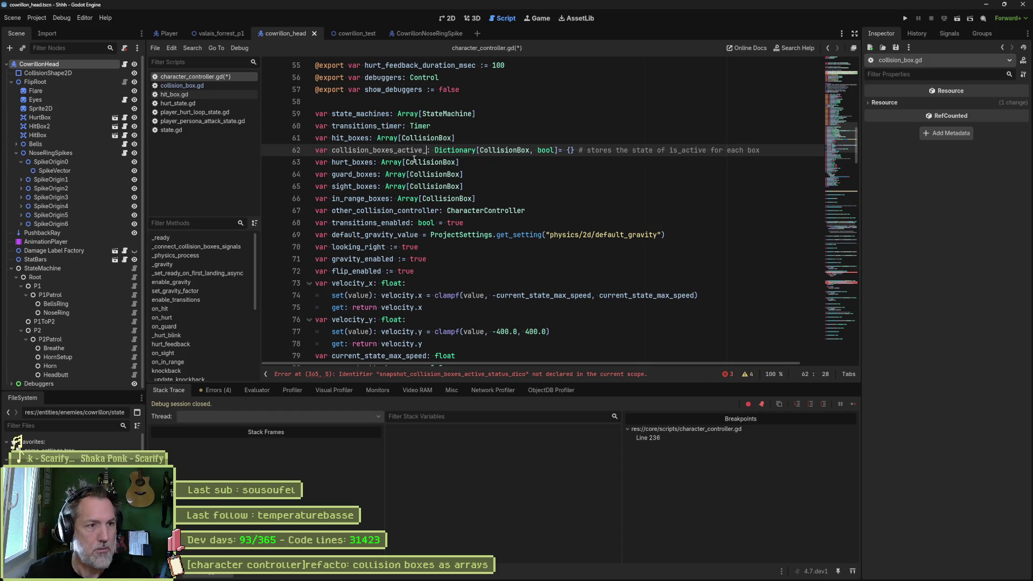
type("t")
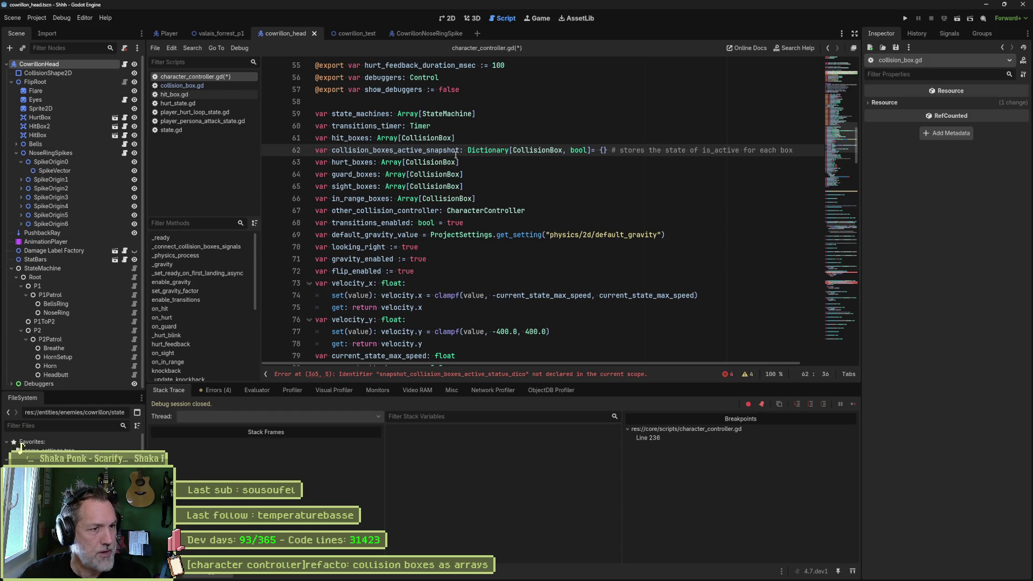
double_click(531, 150)
mouse_move(581, 152)
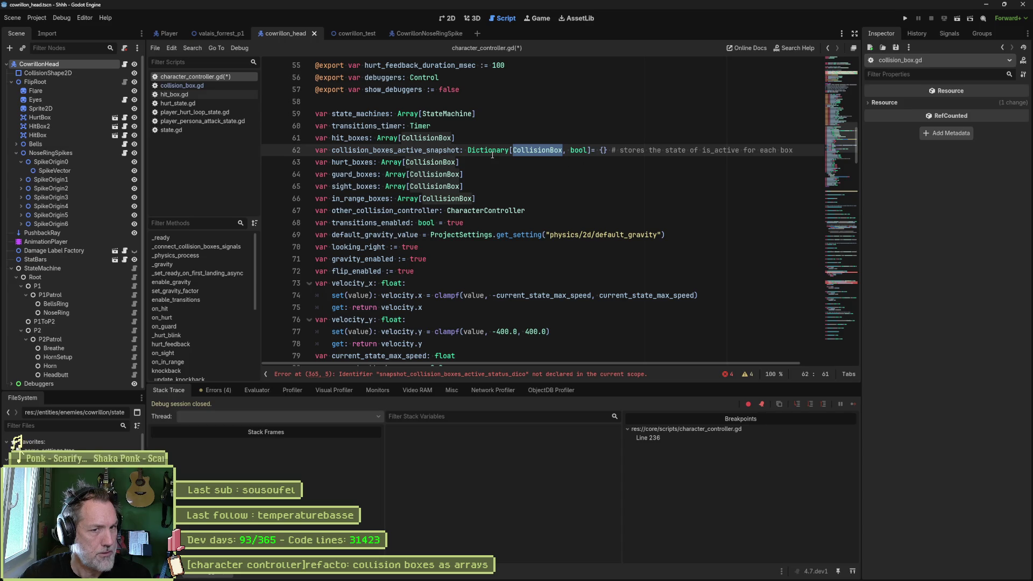
Near line 360, check children for CollisionBox and drop _status from the snapshot function name.
left_click(830, 284)
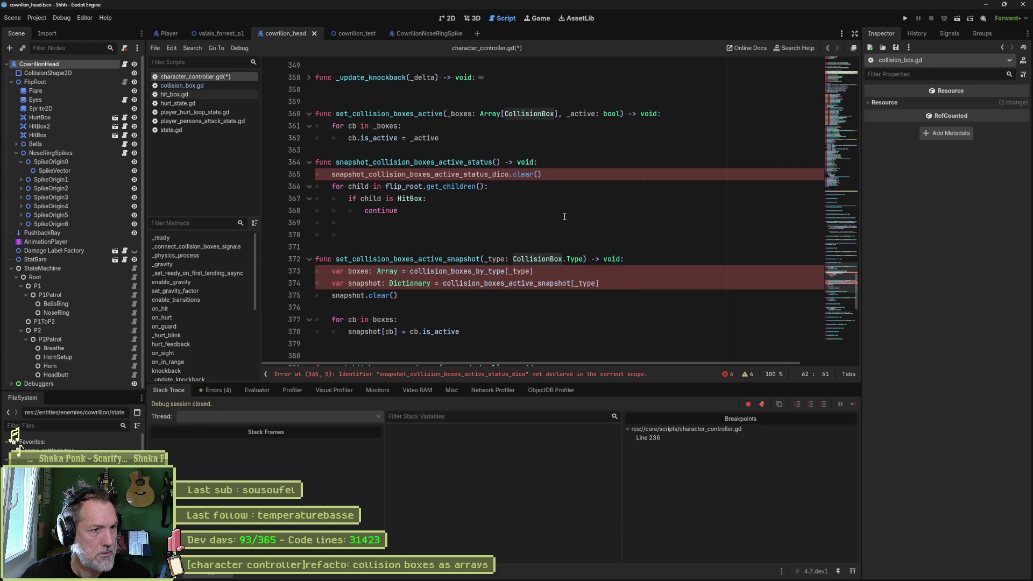
double_click(410, 198)
type("Coll")
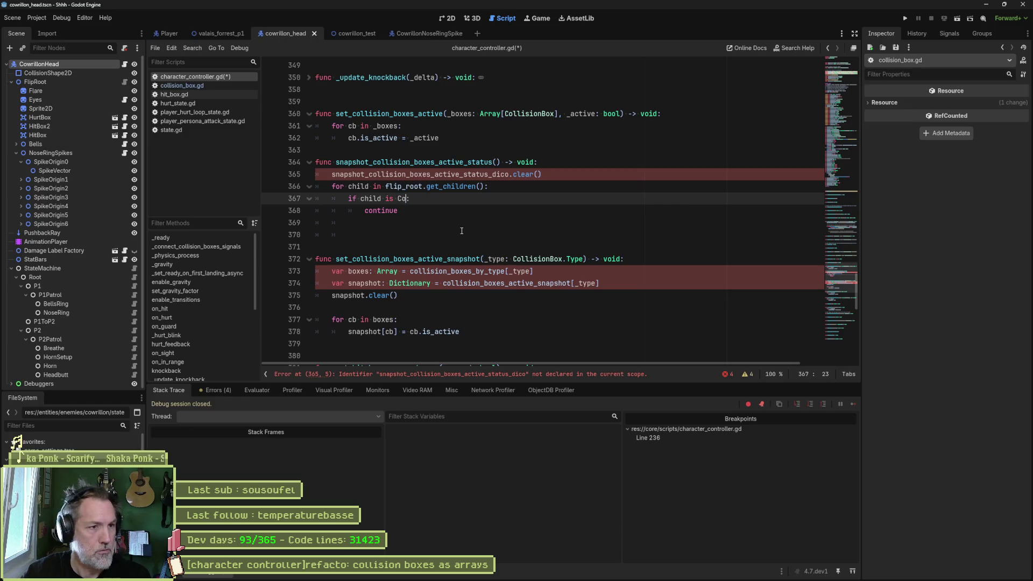
key("Return")
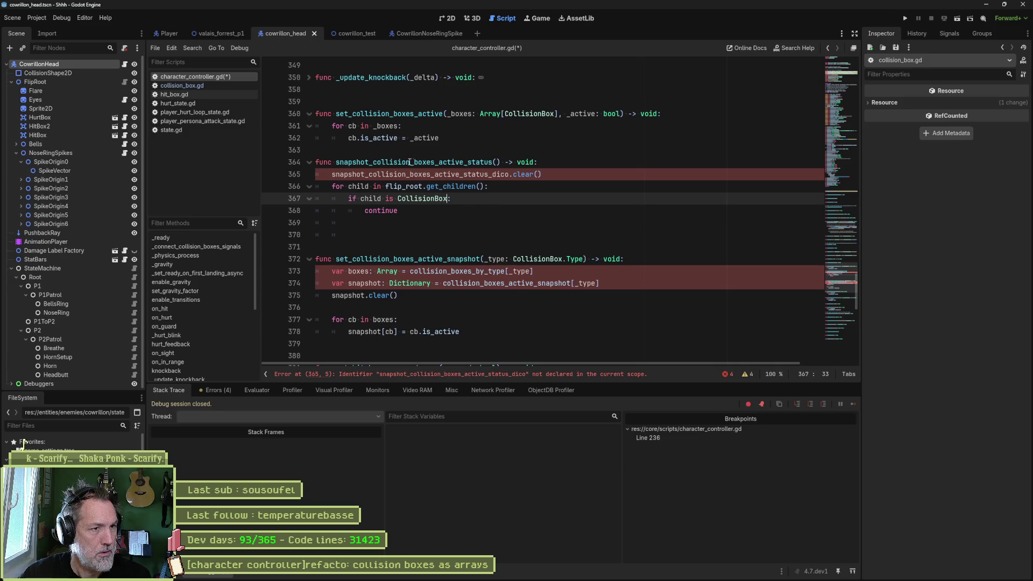
left_click_drag(464, 162, 489, 163)
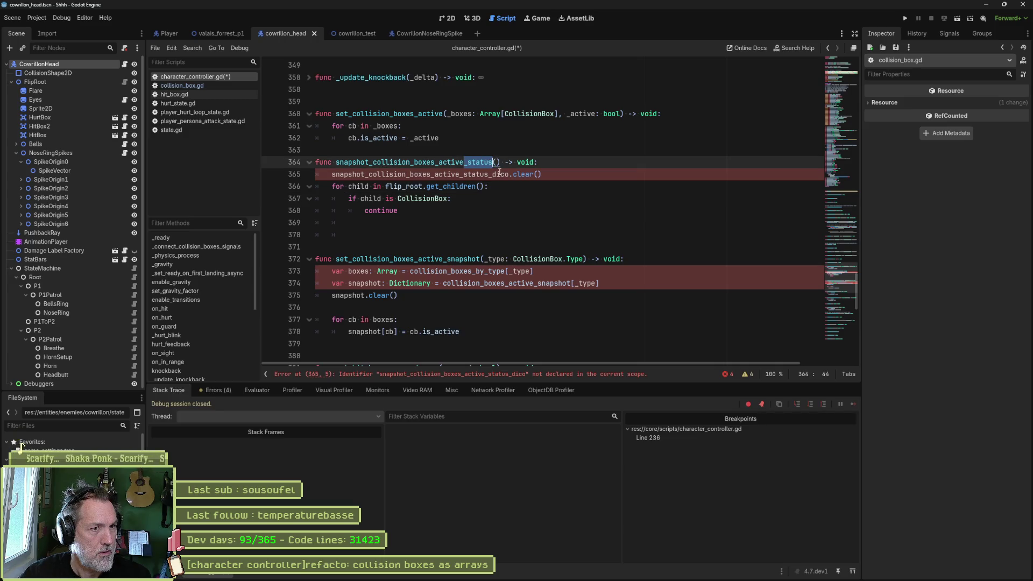
key("BackSpace")
Make the .clear() call target collision_boxes_active_snapshot.
left_click_drag(332, 174, 368, 172)
key("BackSpace")
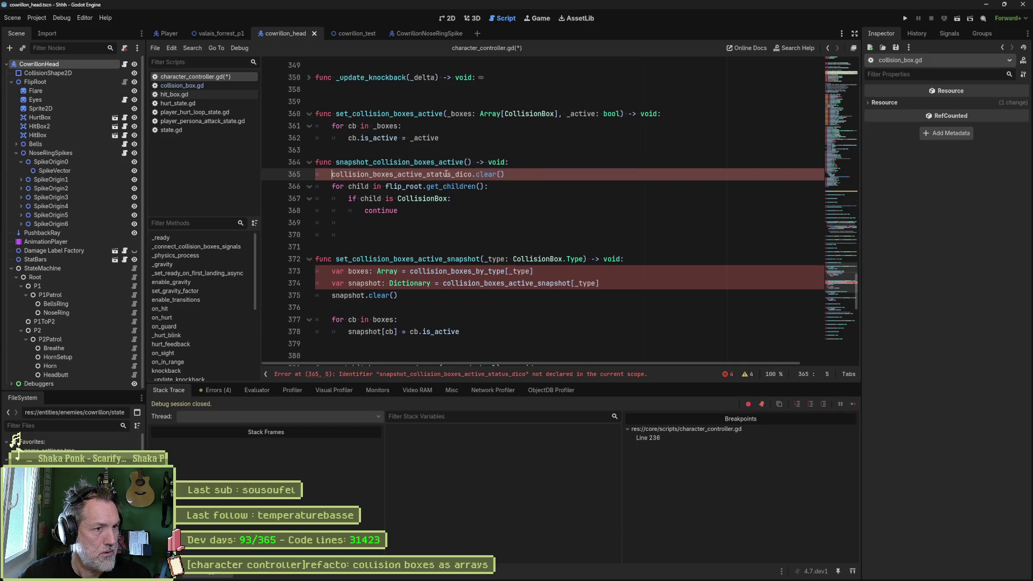
left_click_drag(455, 175, 473, 174)
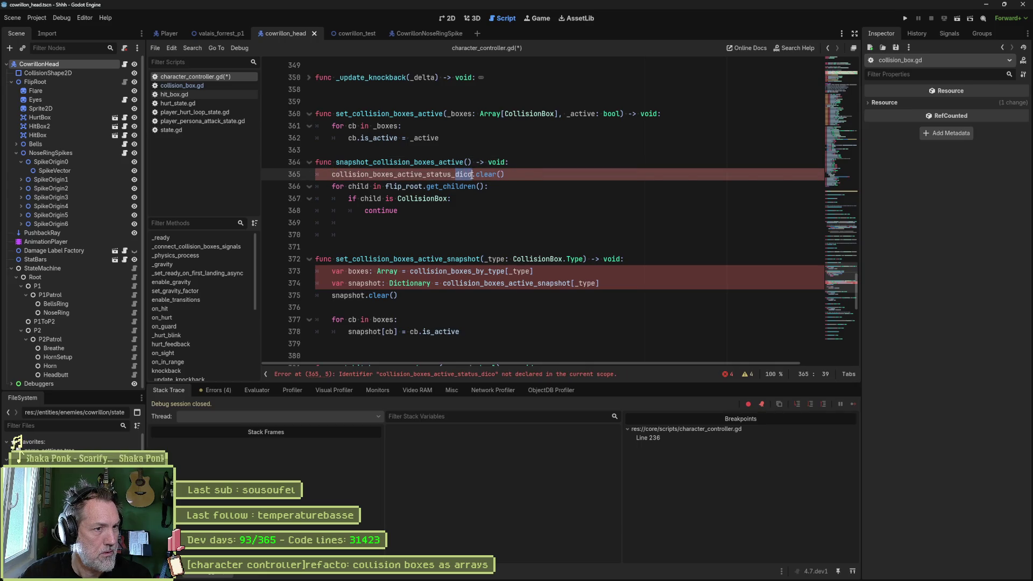
type("snapsho")
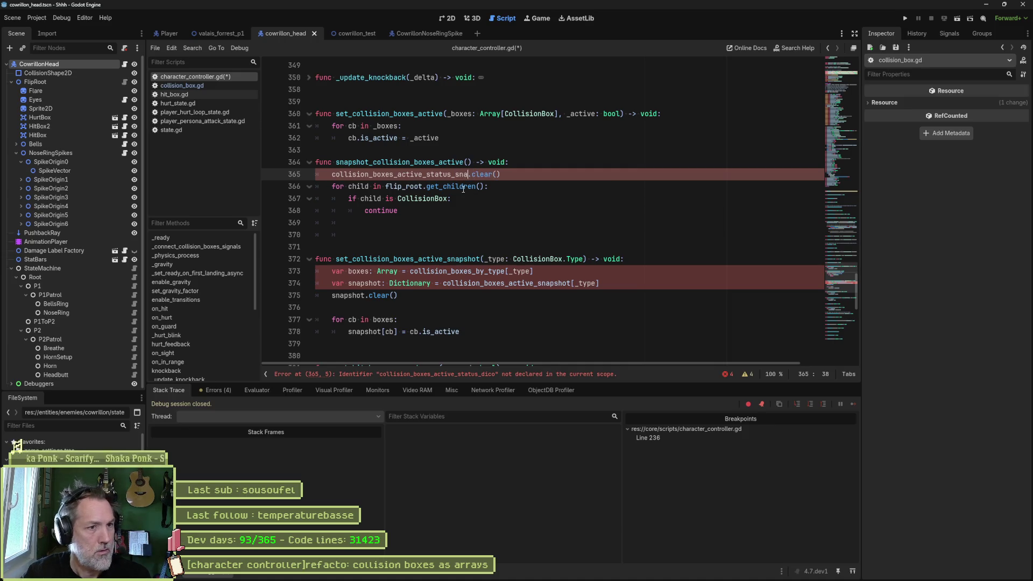
key("ctrl+BackSpace")
type("colli")
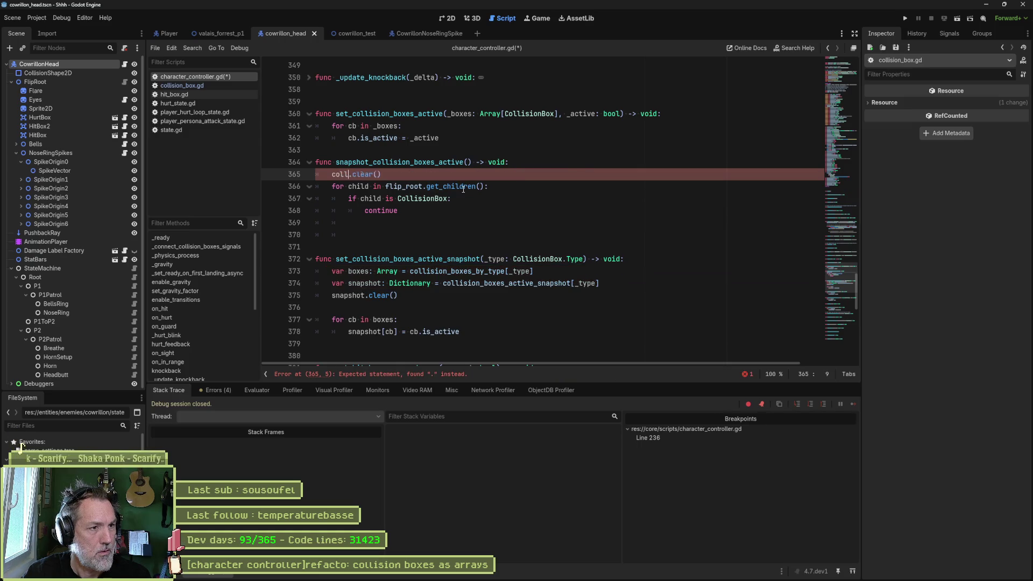
key("Return")
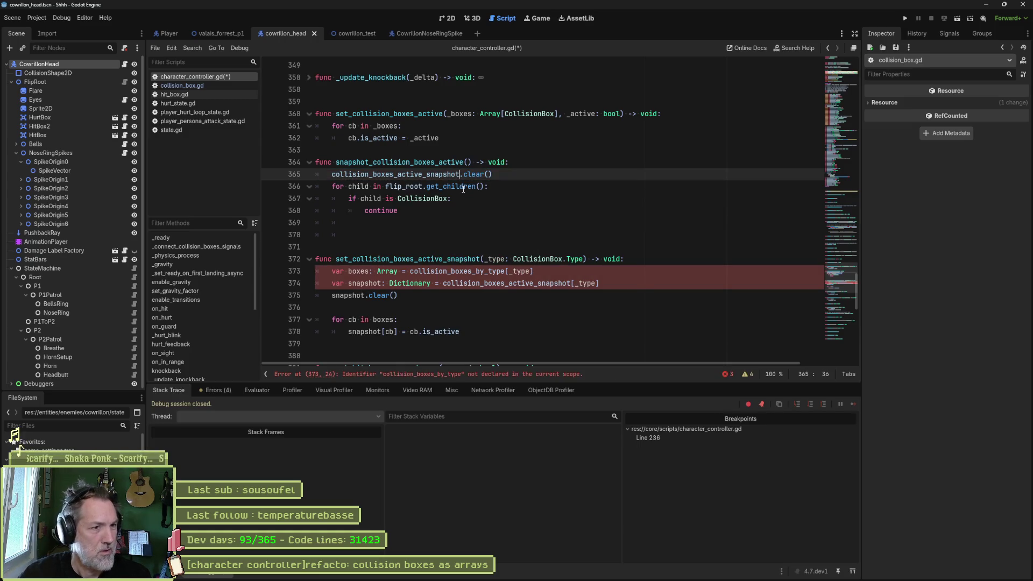
Delete the old set_collision_boxes_active_snapshot function and copy the snapshot dictionary name.
left_click_drag(473, 331, 498, 222)
key("Delete")
key("Delete")
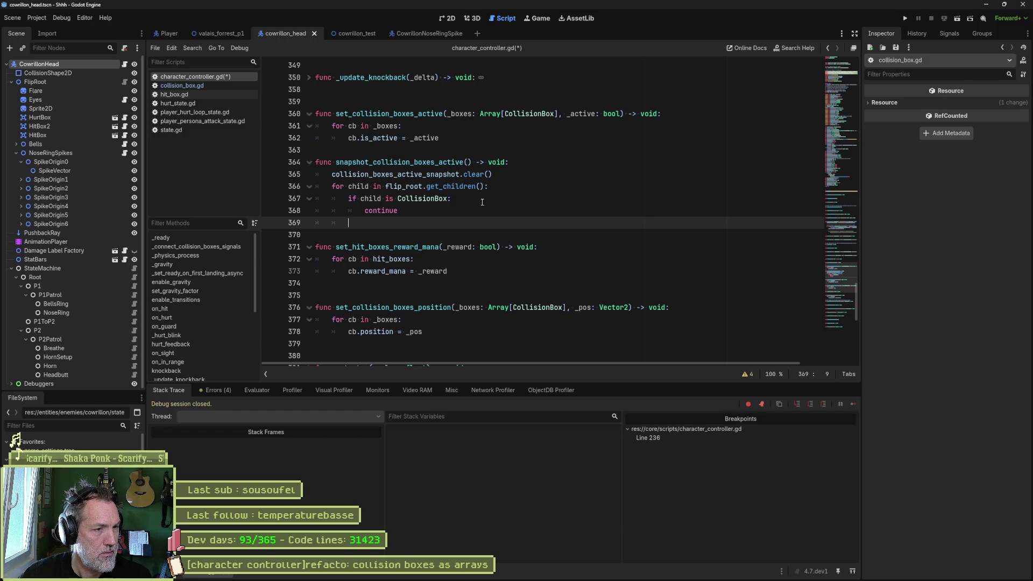
double_click(393, 210)
double_click(377, 174)
key("ctrl+c")
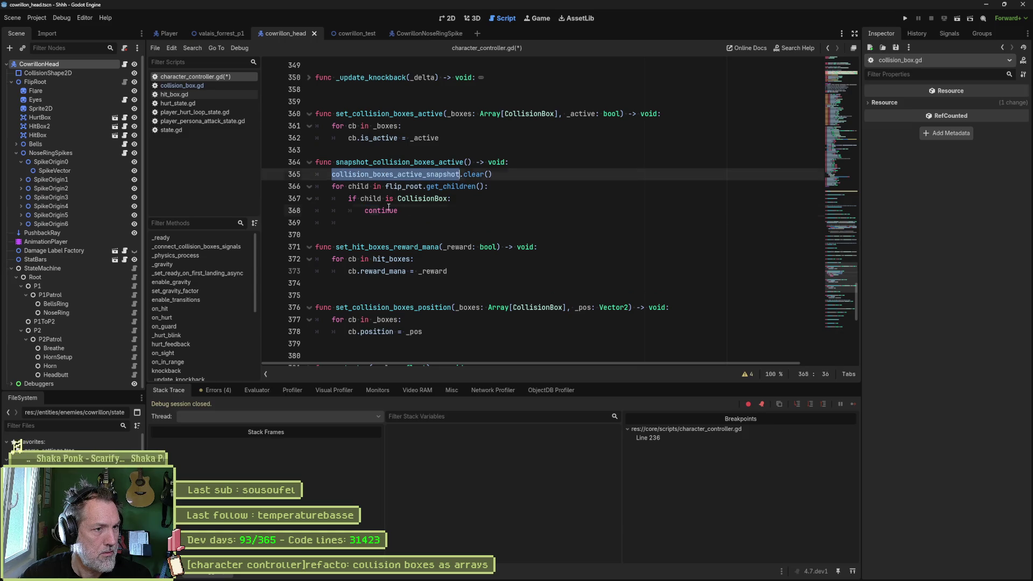
Replace continue with collision_boxes_active_snapshot[child] = child.is_active, fixing the brackets and comma.
double_click(381, 211)
key("ctrl+v")
type("[")
type("child, ")
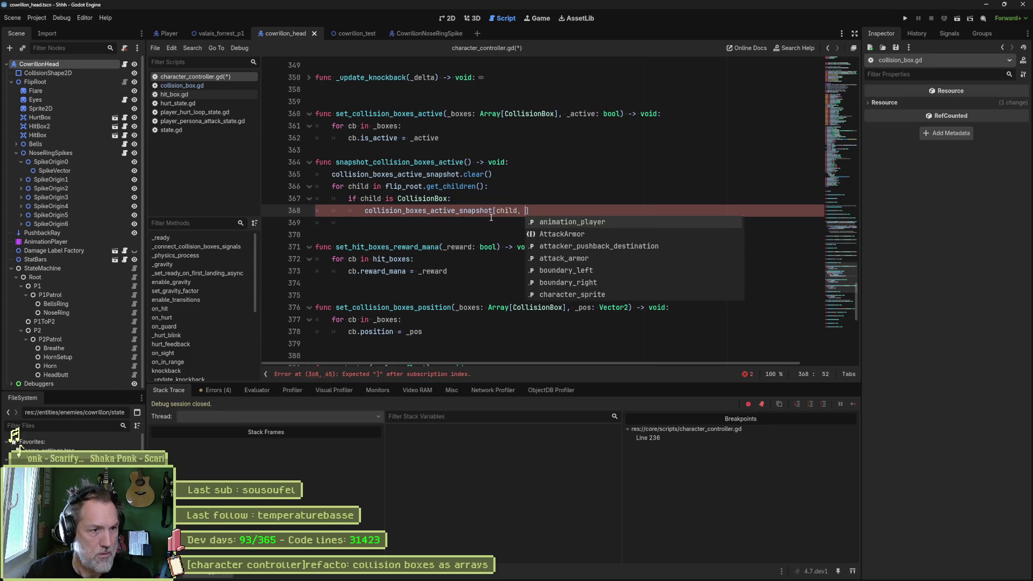
type("child.is_active")
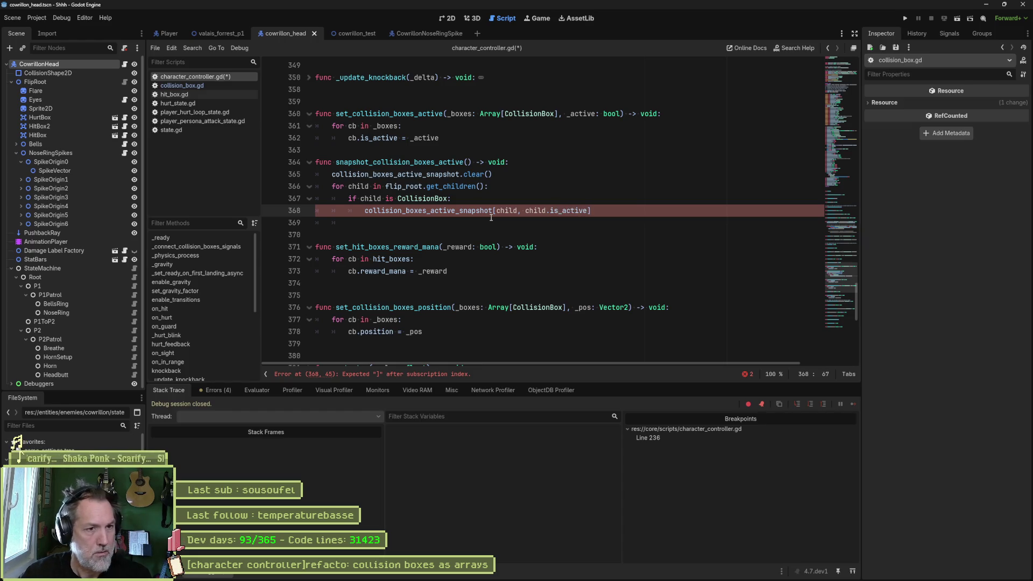
key("ctrl+Left")
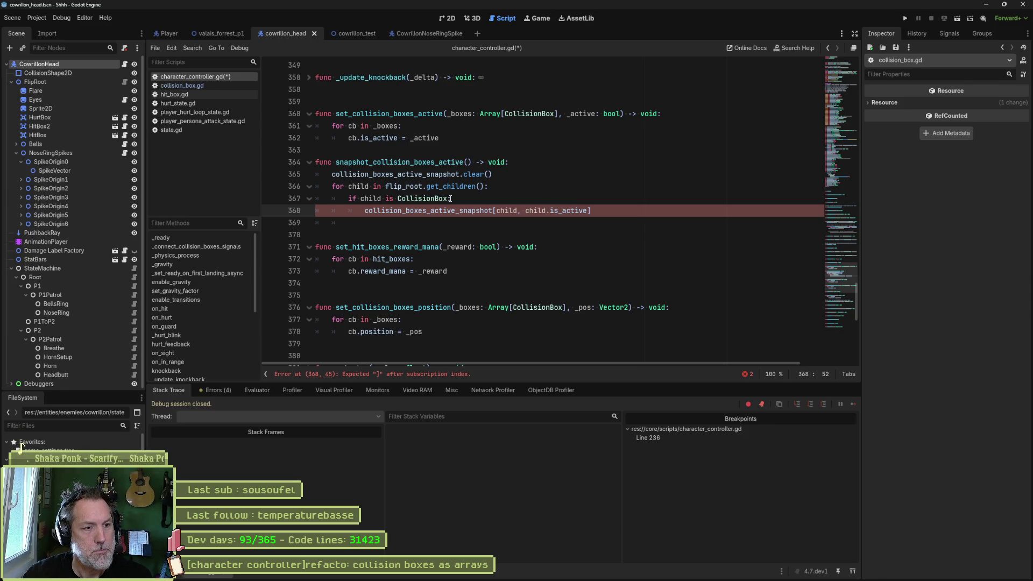
left_click(515, 211)
type("]")
key("Delete")
type("=")
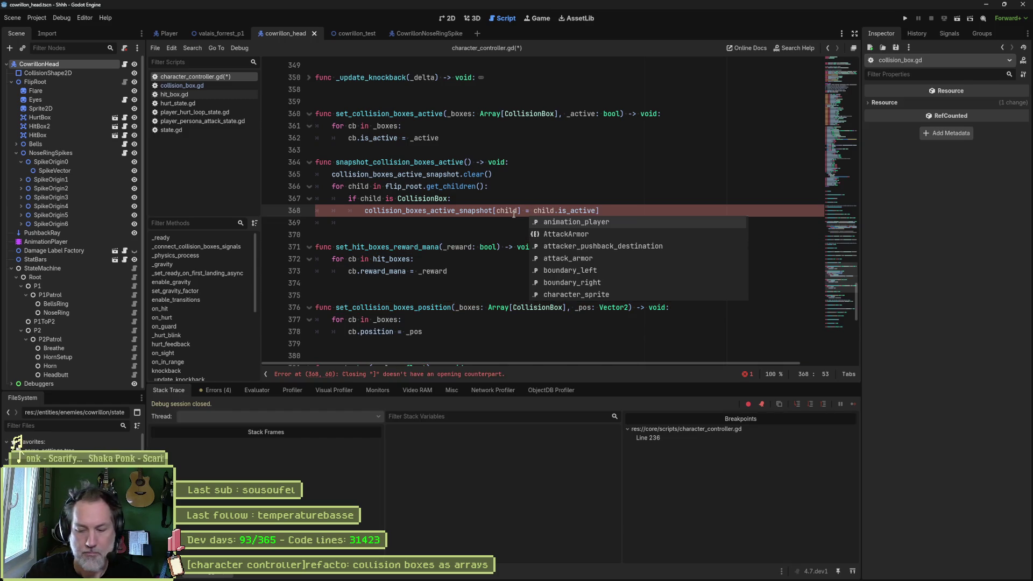
key("End")
key("BackSpace")
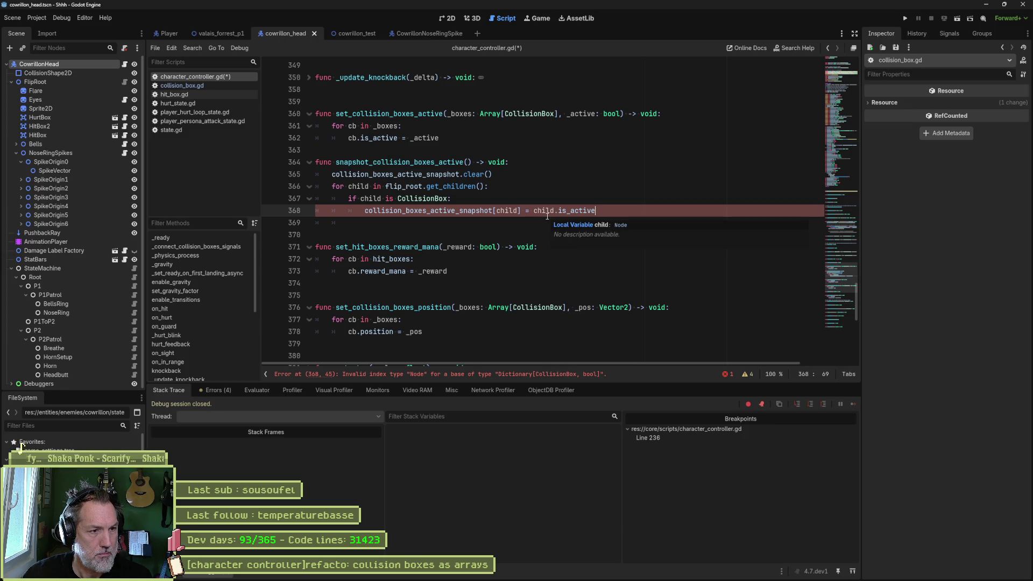
left_click(480, 212, "ctrl")
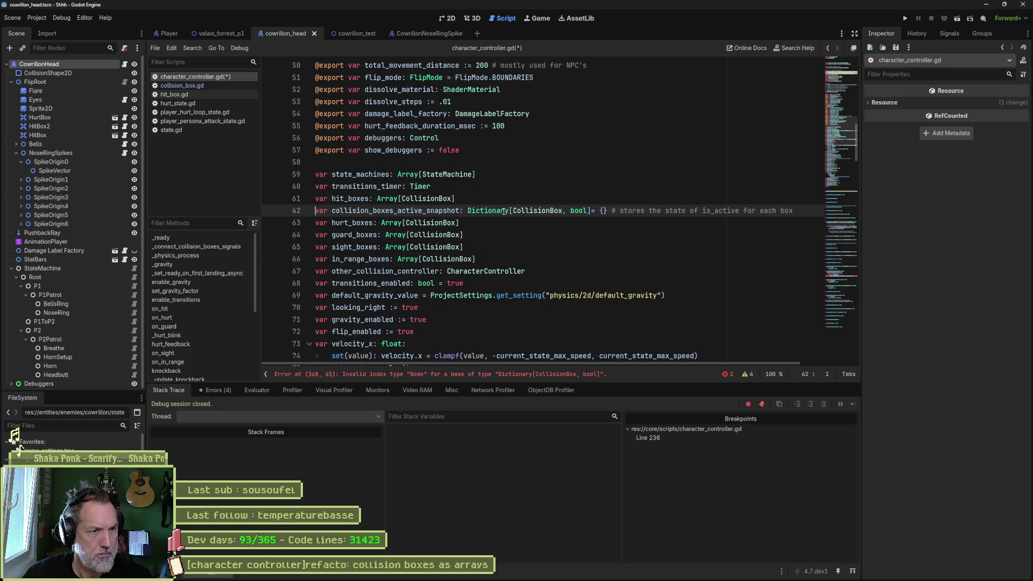
Save, then wrap the flagged snapshot key as CollisionBox(child).
key("ctrl+s")
left_click(553, 375)
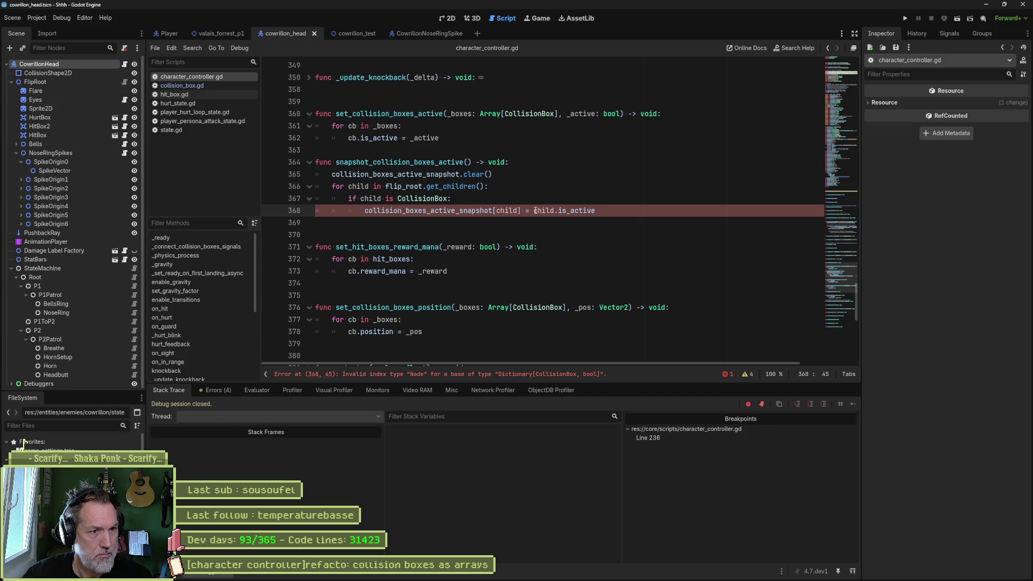
mouse_move(552, 211)
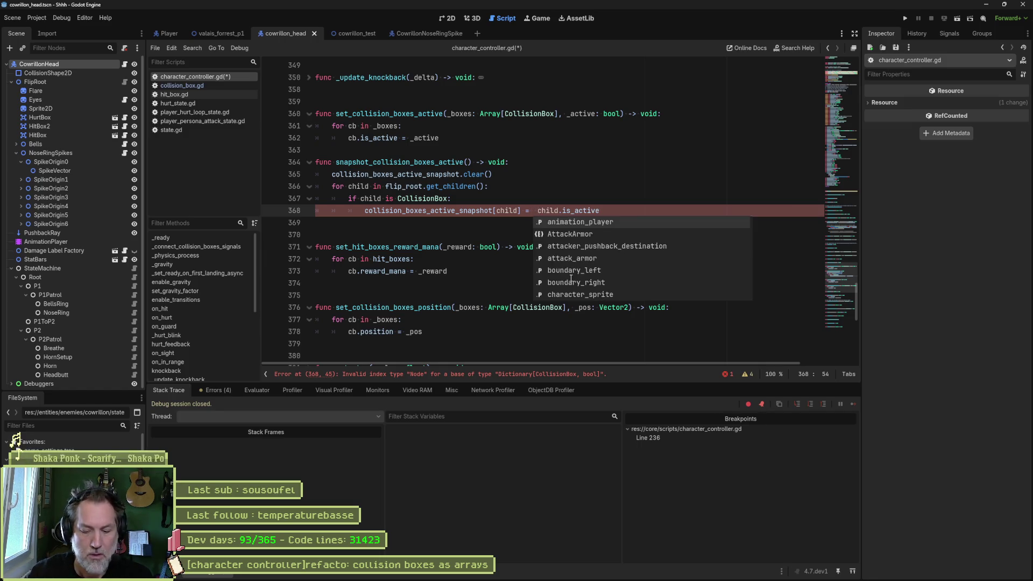
type("Collis")
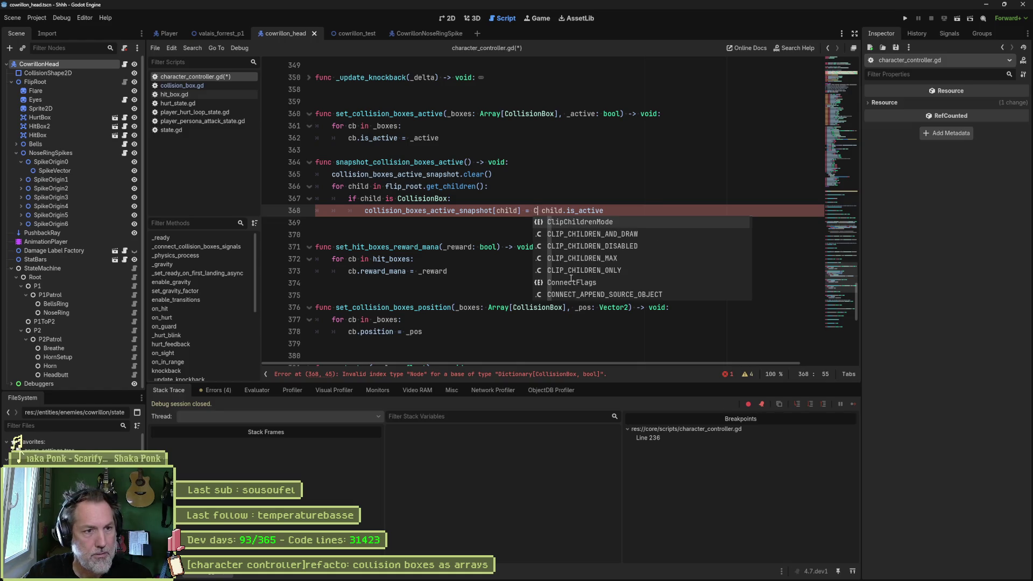
key("Return")
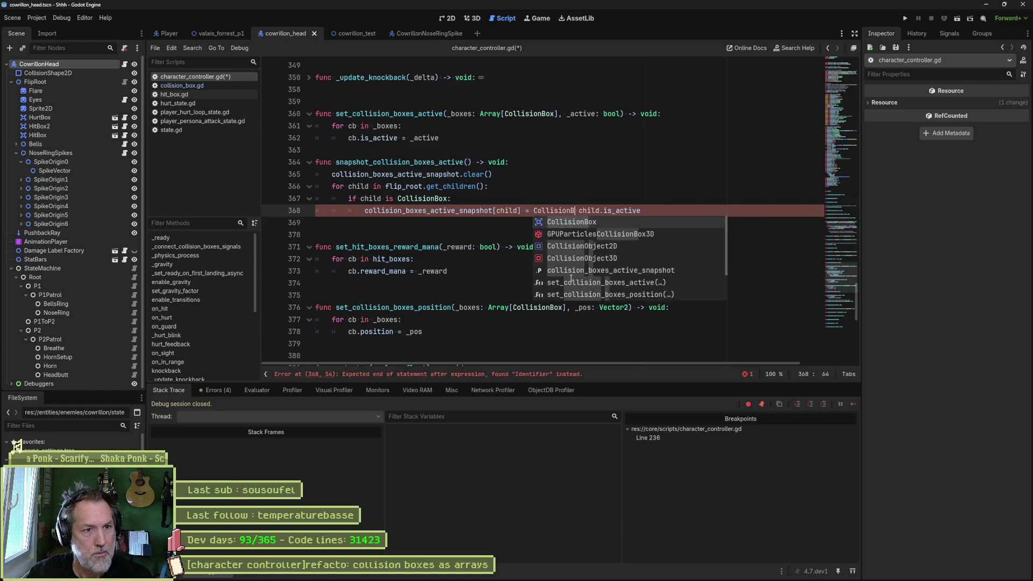
type("(")
key("Delete")
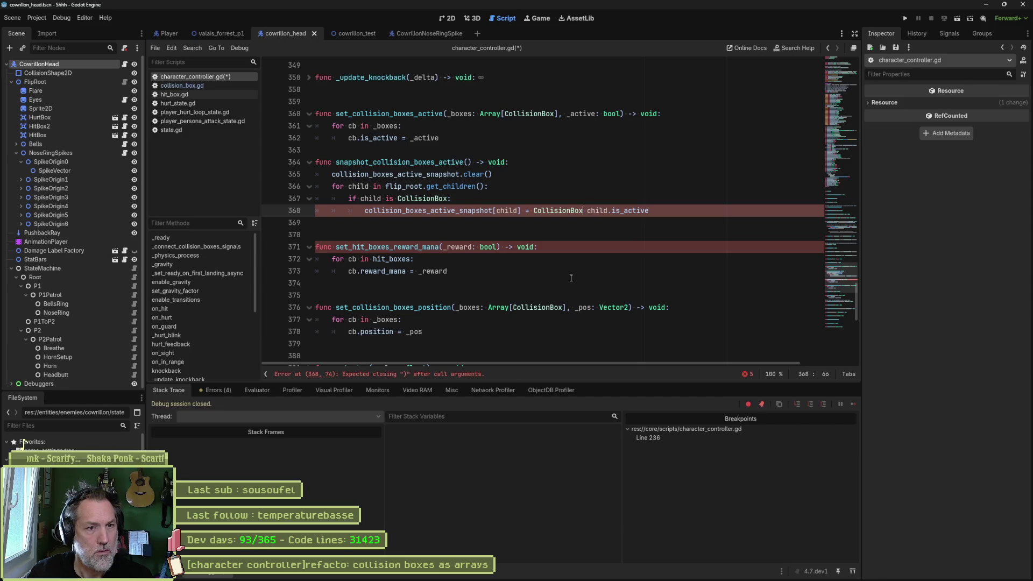
key("BackSpace")
type("(")
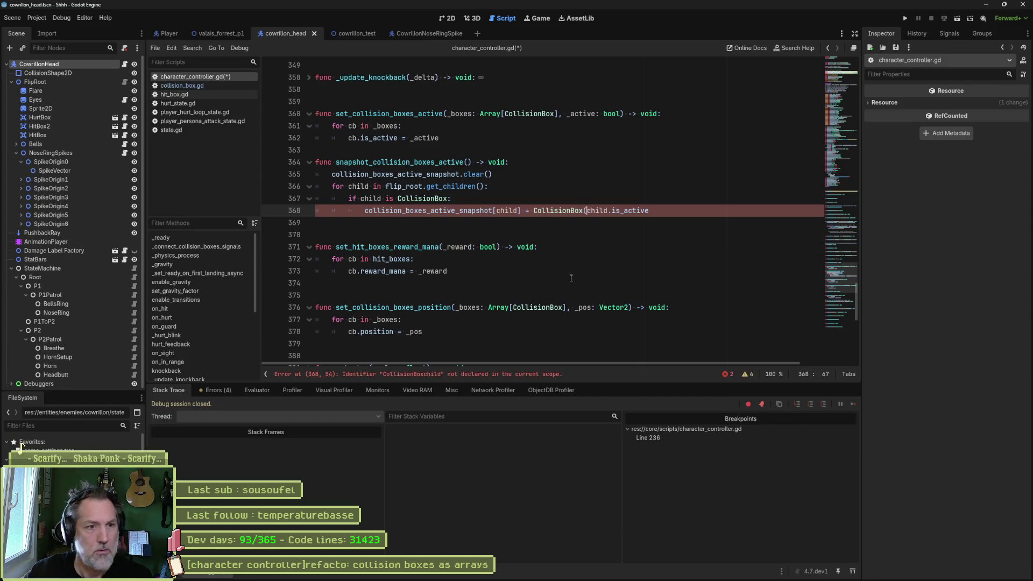
key("ctrl+Right")
type(")")
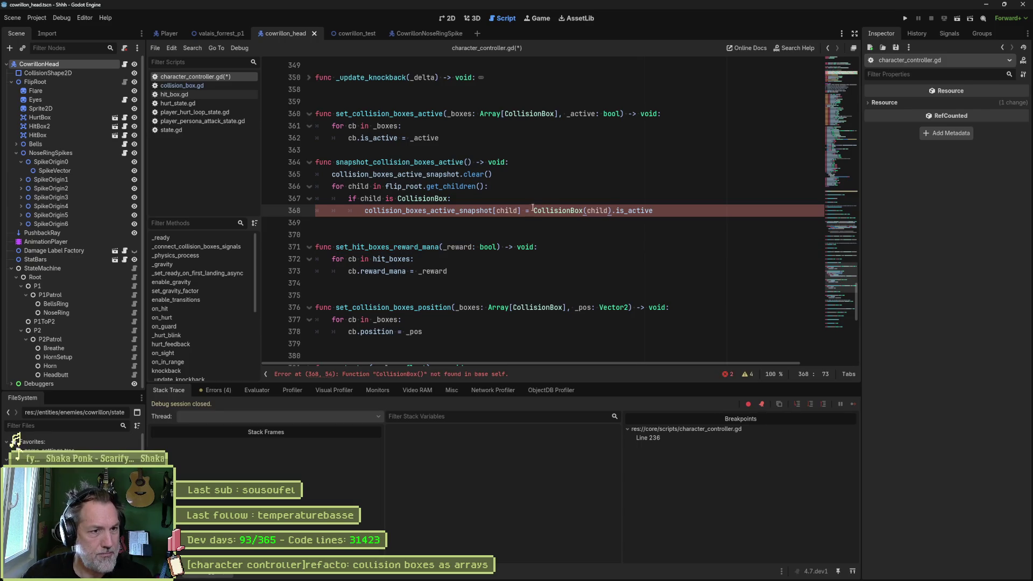
Declare var cb = child as CollisionBox, use cb for key and value, and save.
key("ctrl+shift+Return")
type("var ")
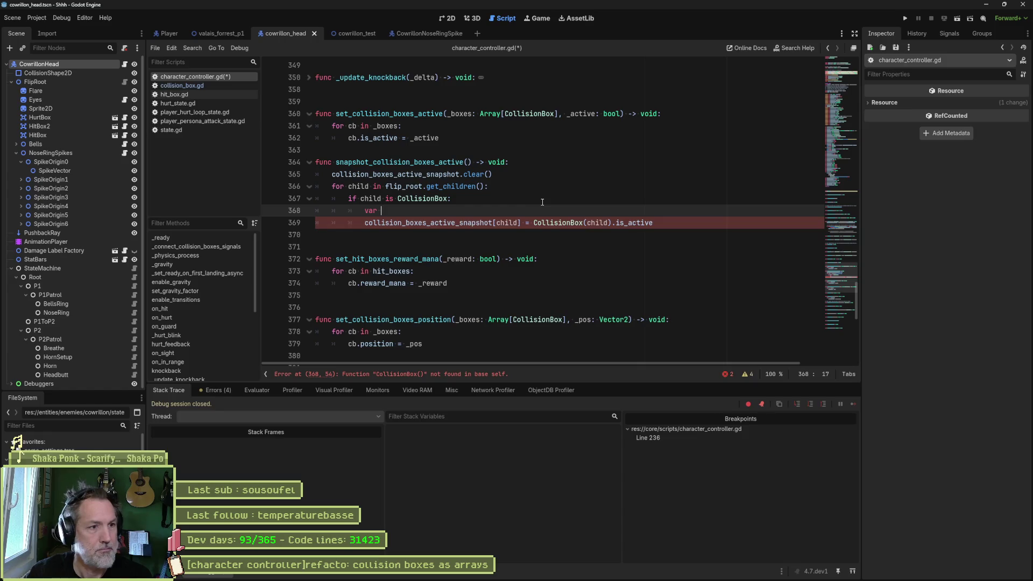
type("cb = child as CollisionBox")
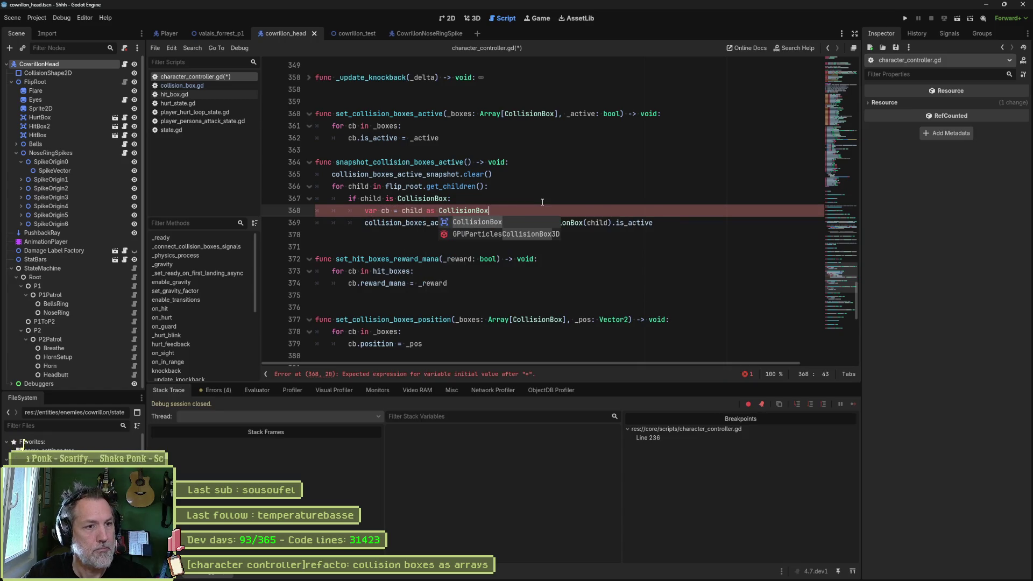
double_click(385, 210)
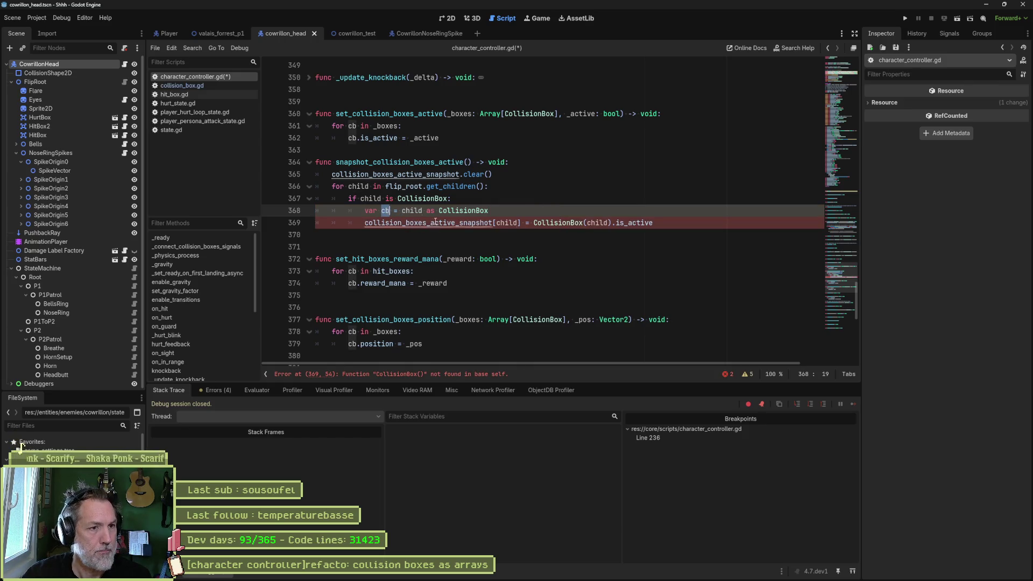
double_click(508, 223)
type("cb")
left_click_drag(522, 225, 601, 225)
type("cb")
key("ctrl+s")
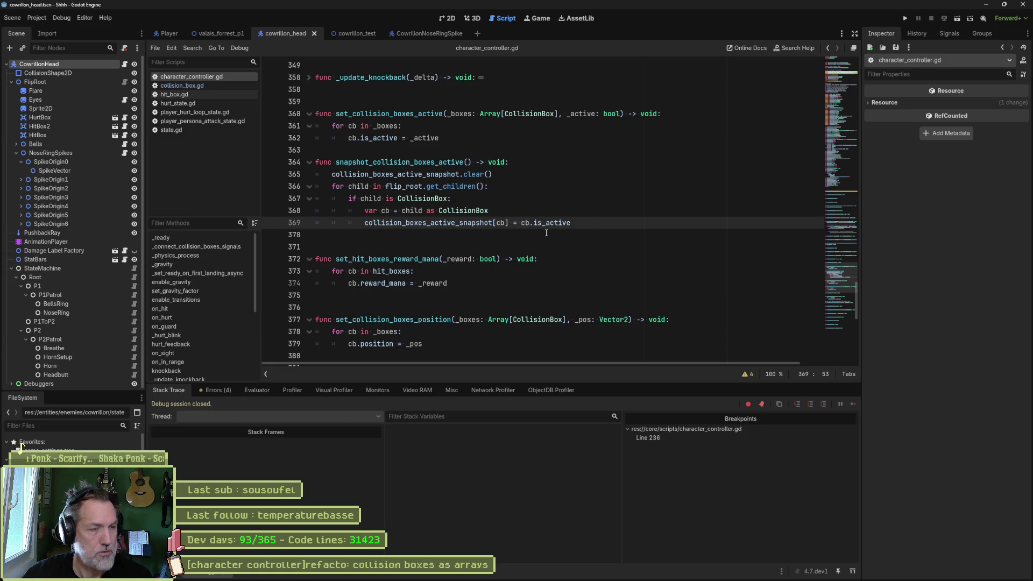
left_click(460, 149)
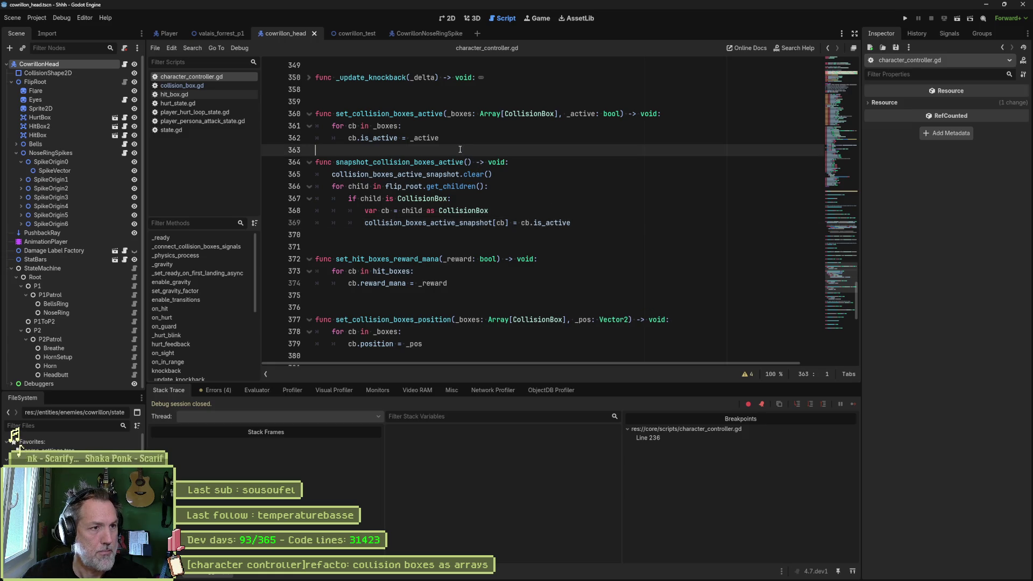
Add restore_collision_boxes_active_from_snapshot() -> void with a pass body, separated by blank lines, and save.
key("Return")
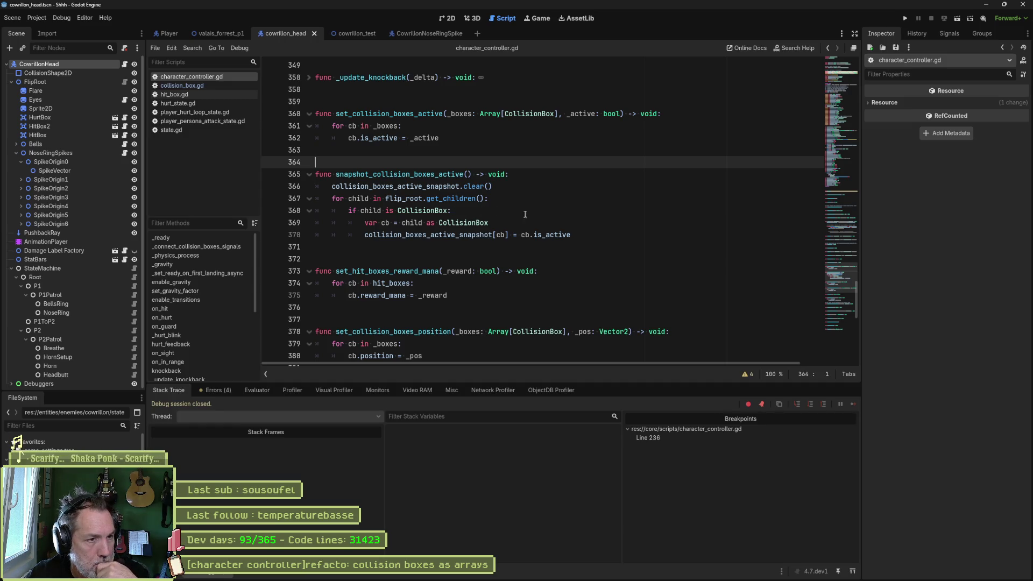
left_click(595, 235)
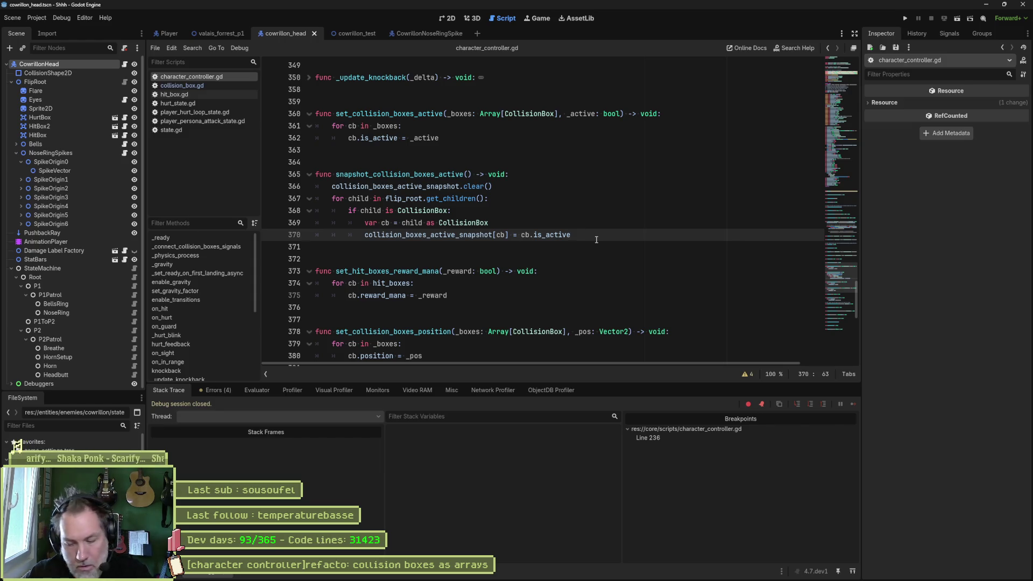
key("Return")
key("Return")
type("func restore")
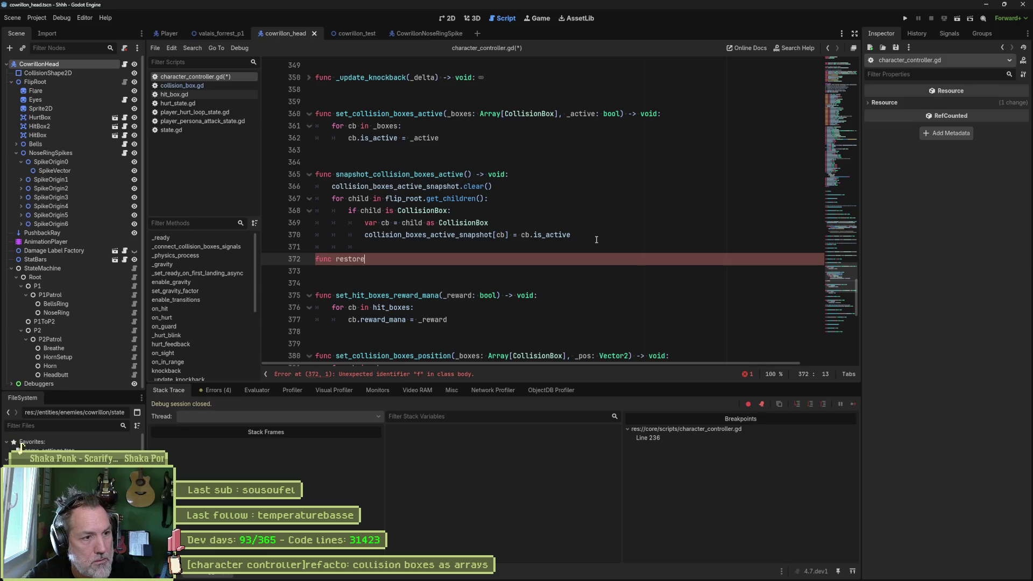
type("_collis")
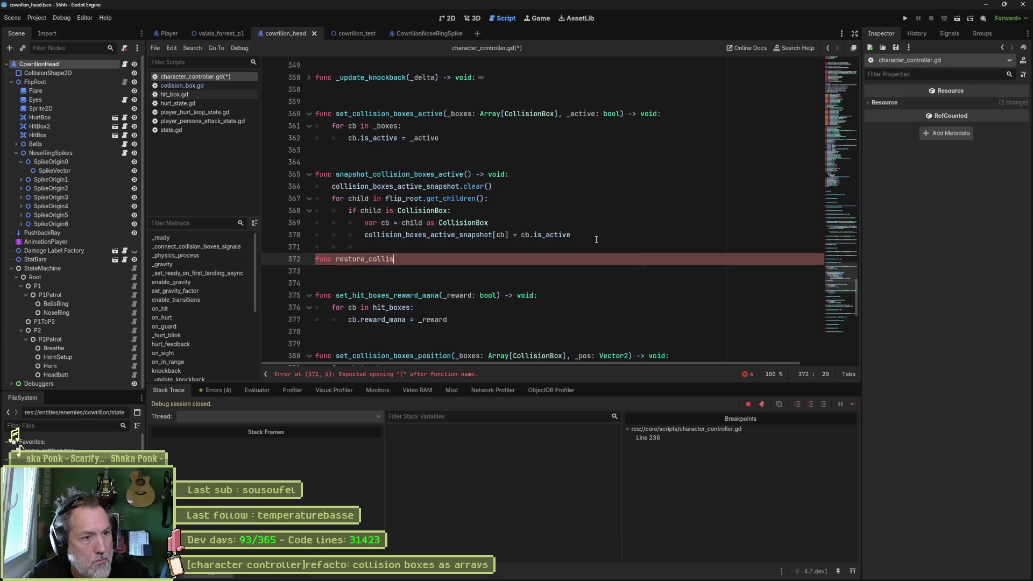
type("ion_boxes_a")
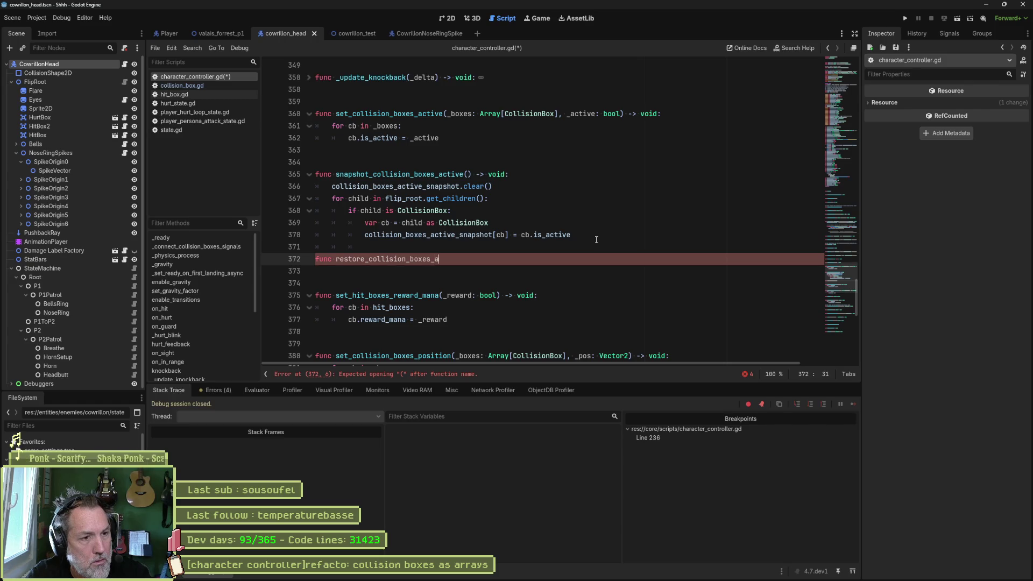
type("ctive_from_snap")
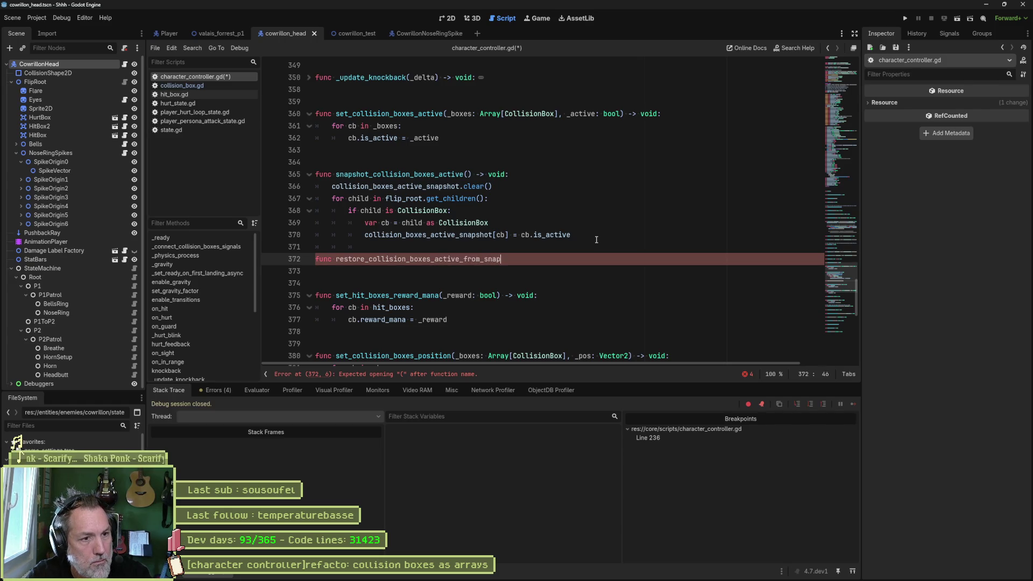
type("shot() -> void:")
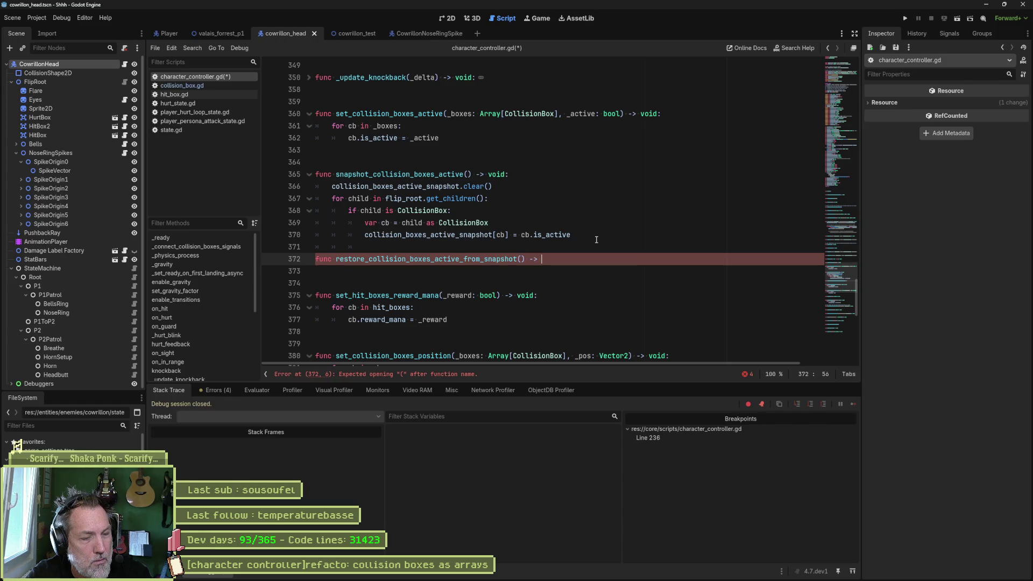
key("Return")
type("pass")
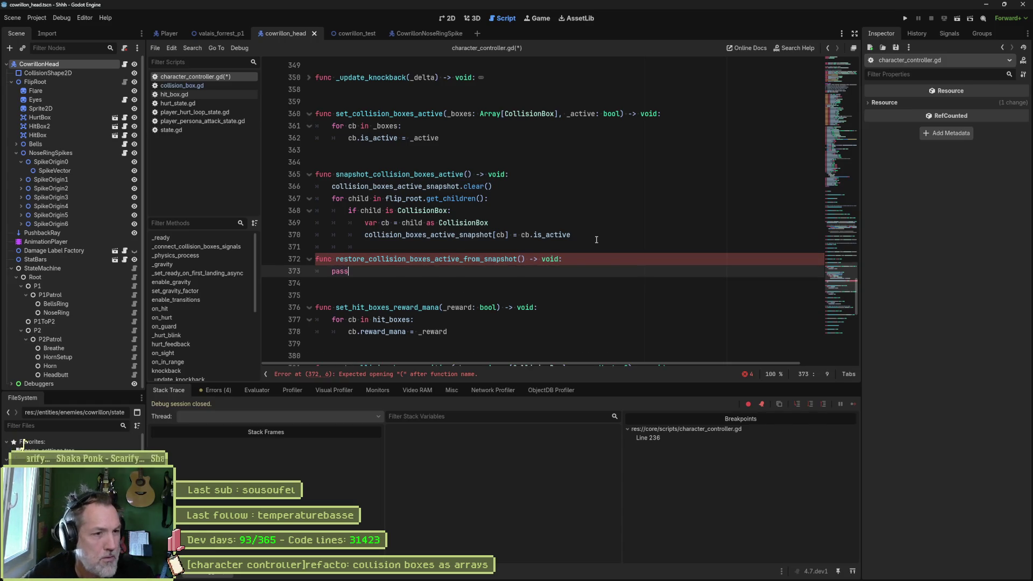
left_click(565, 245)
key("Return")
key("ctrl+s")
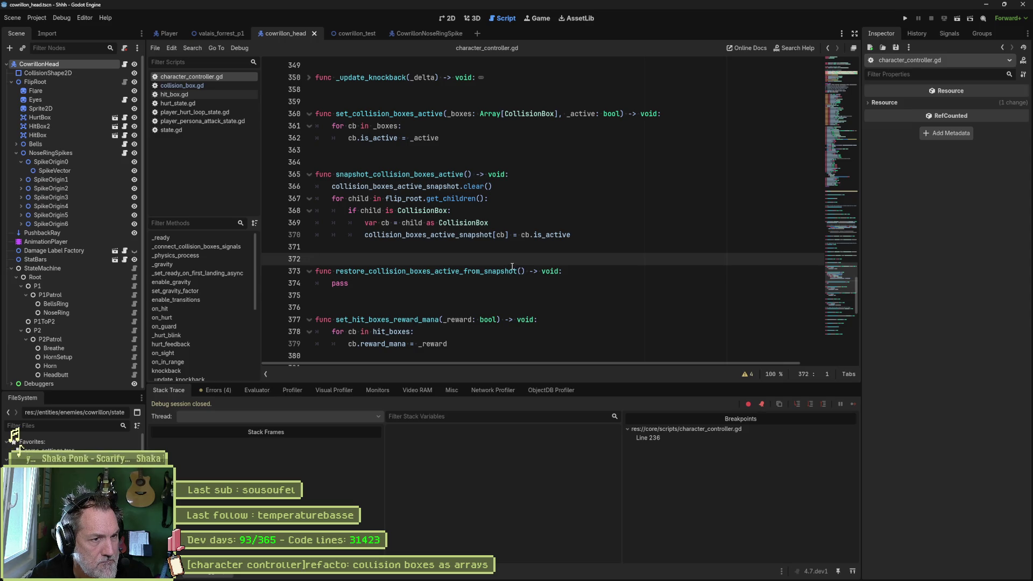
left_click_drag(584, 235, 514, 175)
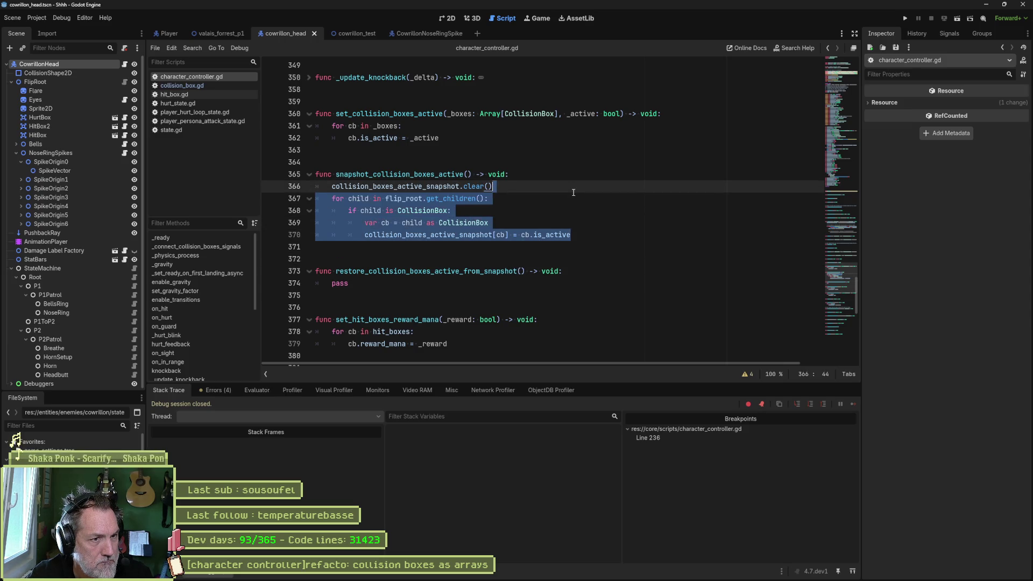
Paste the copied CollisionBox loop over pass in the restore function.
left_click_drag(581, 284, 581, 274)
type("for child in flip_root.get_children(): \t\tif child is CollisionBox: \t\t\tvar cb = child as CollisionBox \t\t\tcollision_boxes_active_snapshot[cb] = cb.is_active")
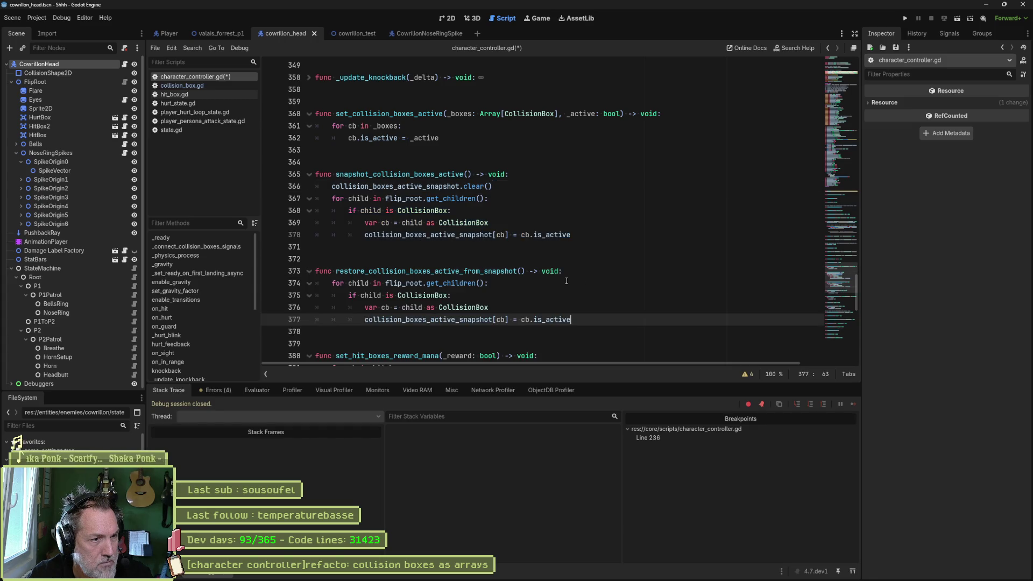
double_click(451, 283)
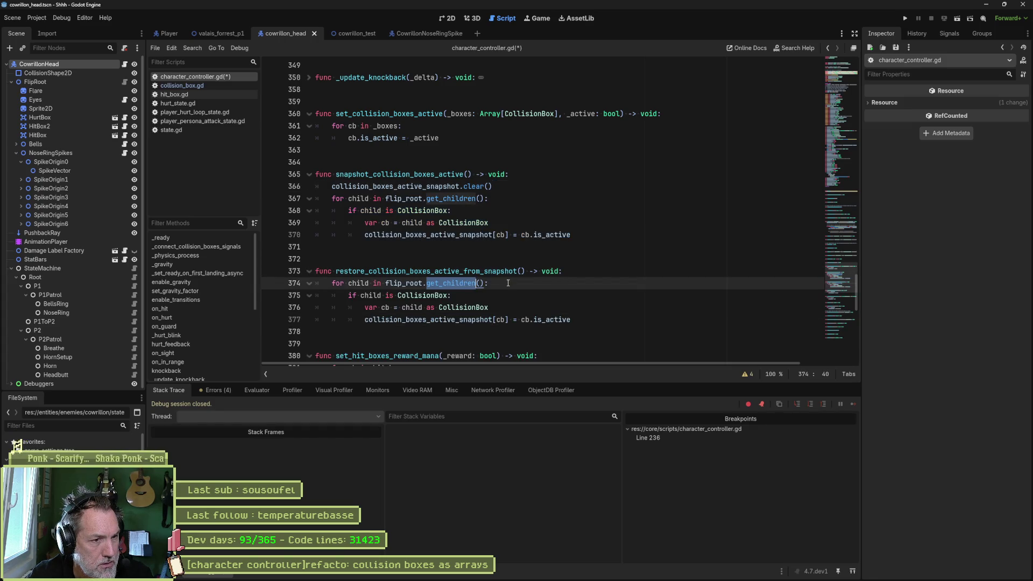
left_click(468, 295)
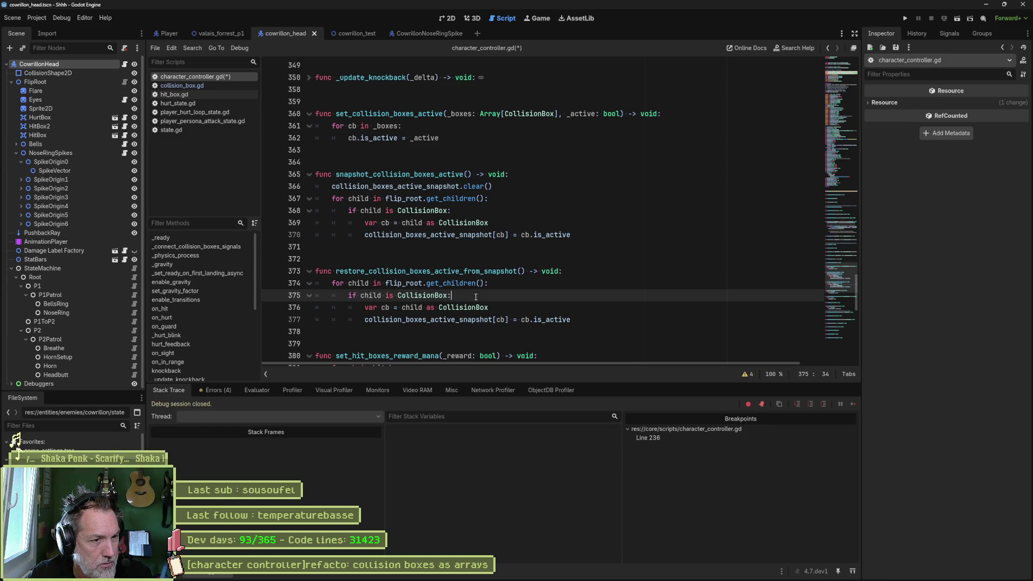
double_click(471, 319)
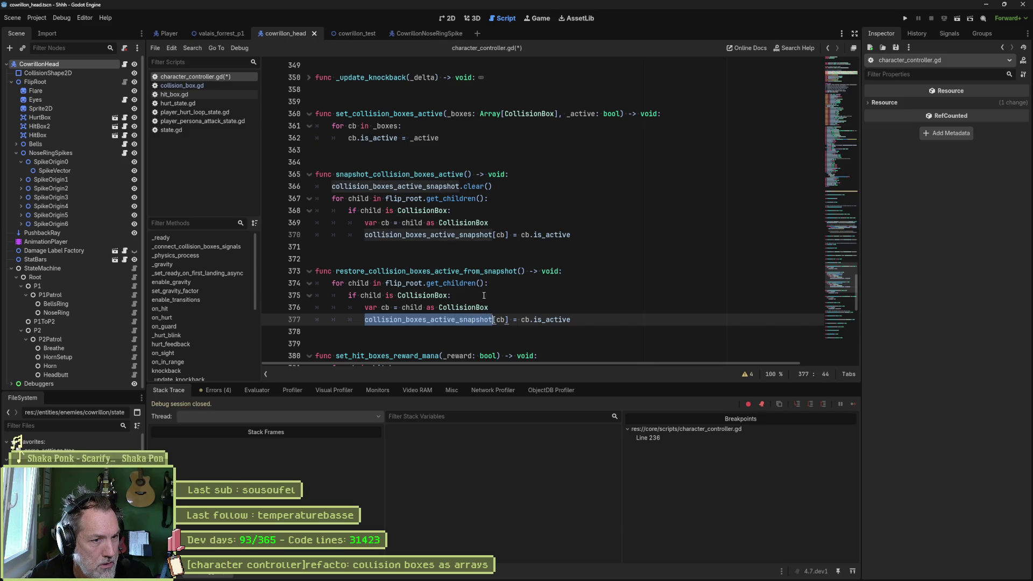
Add an if collision_boxes_active_snapshot.has(cb) line below the var cb declaration.
key("Up")
key("Up")
key("Return")
type("if collision_boxes_active_snapshot")
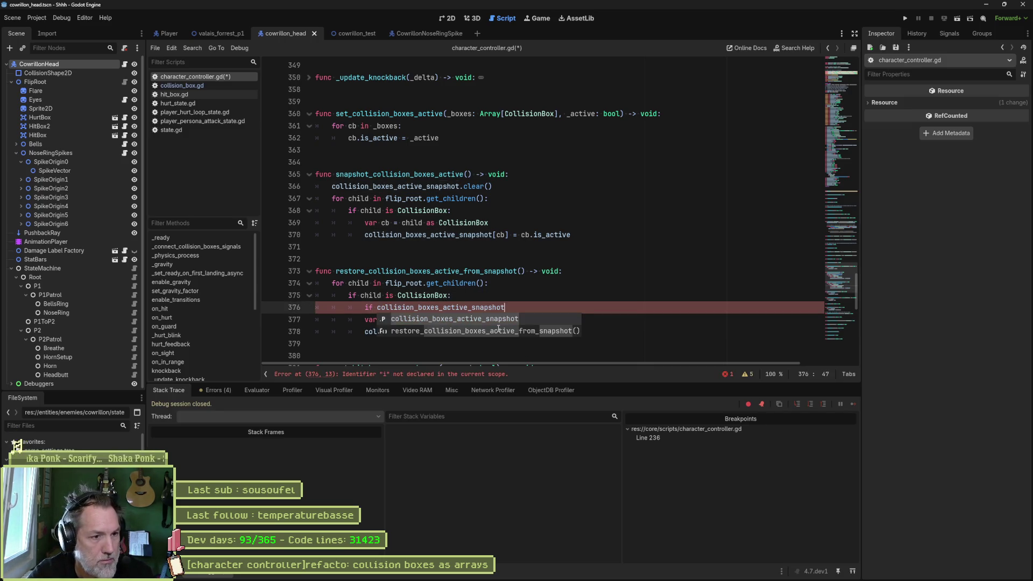
type(".has(c")
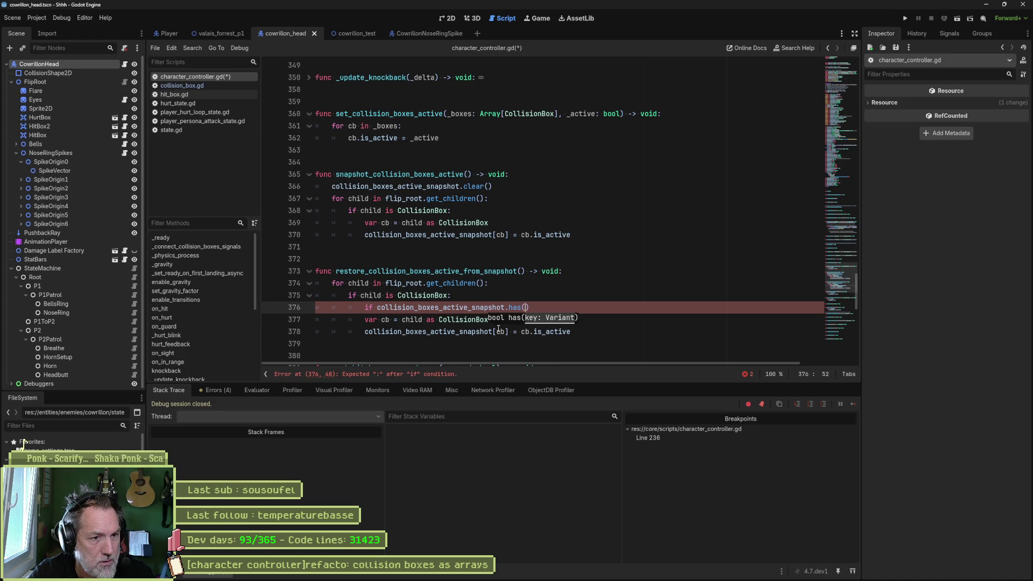
type("hild")
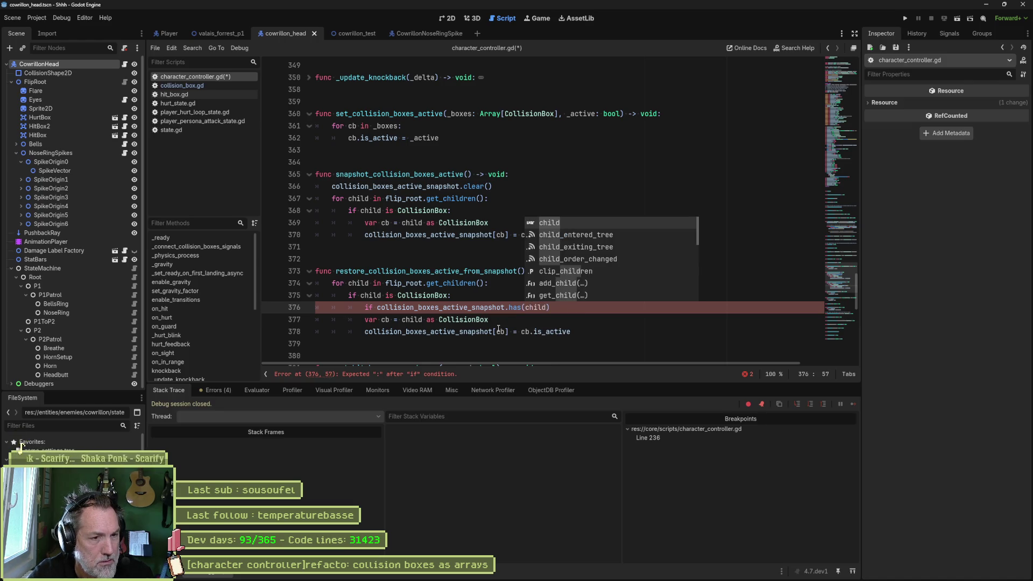
key("Down")
key("alt+Up")
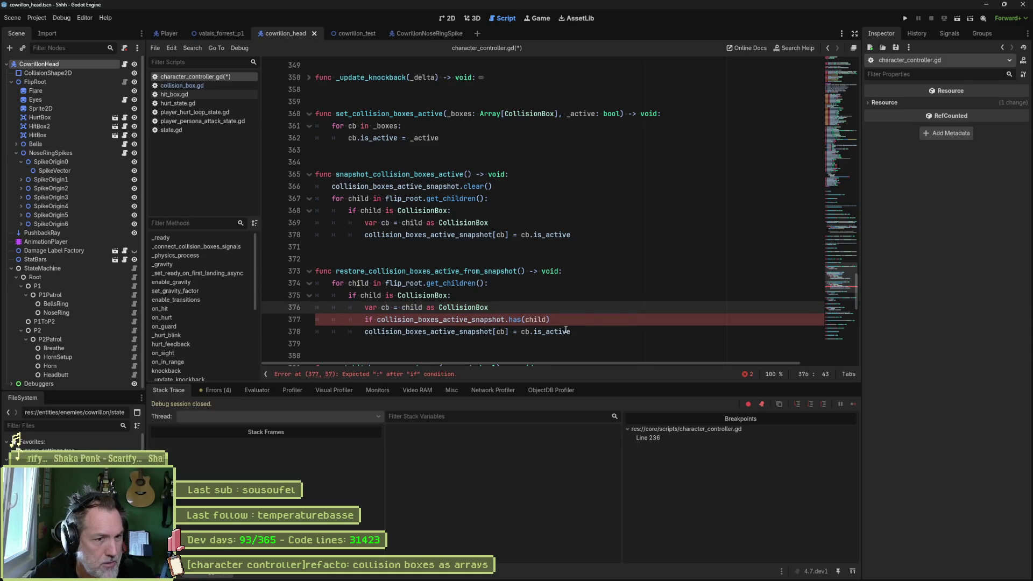
key("Down")
key("BackSpace")
key("BackSpace")
key("BackSpace")
key("BackSpace")
type("cb")
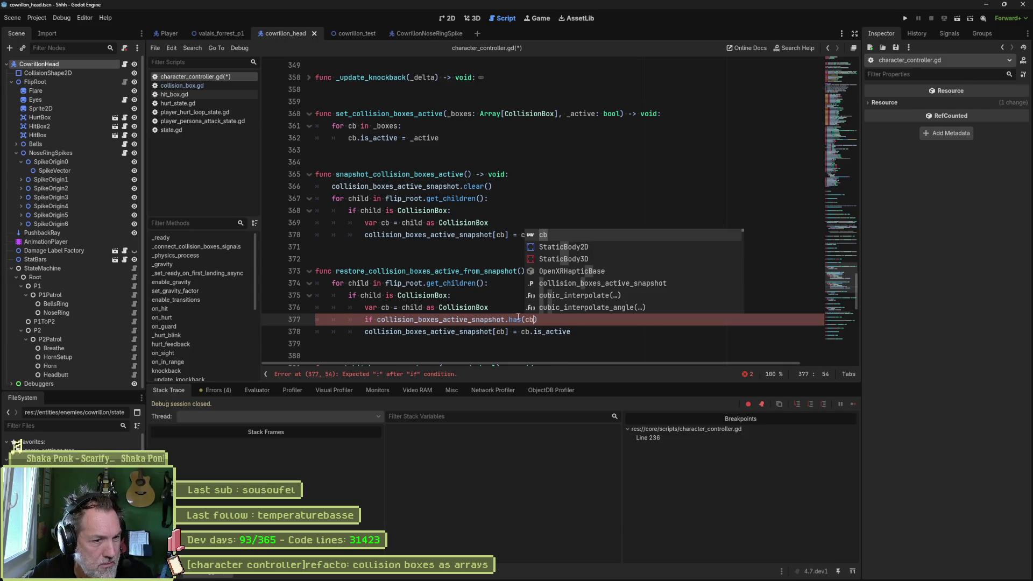
left_click(557, 319)
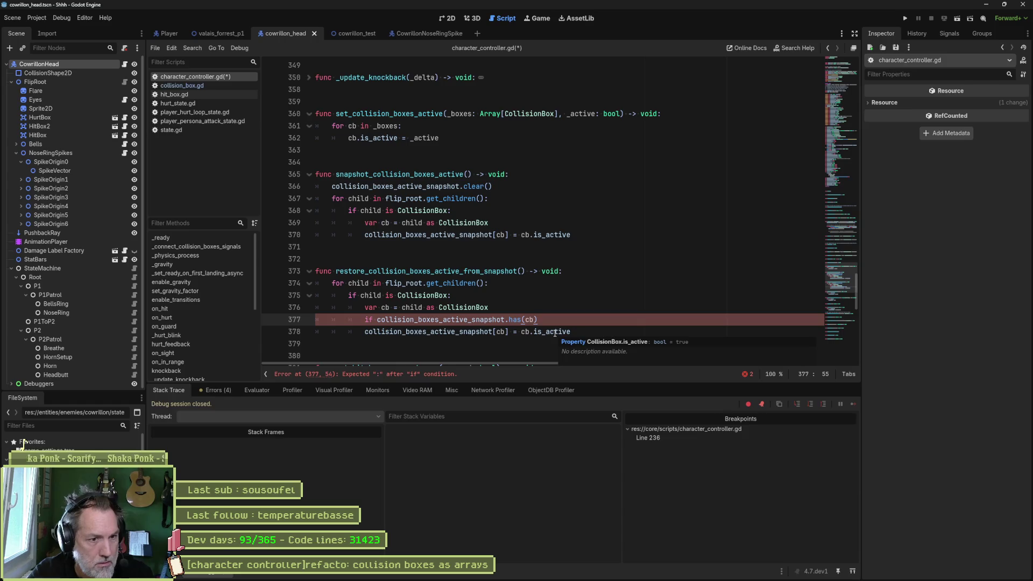
Change has to get and show the Dictionary reference for get().
double_click(518, 319)
type("g")
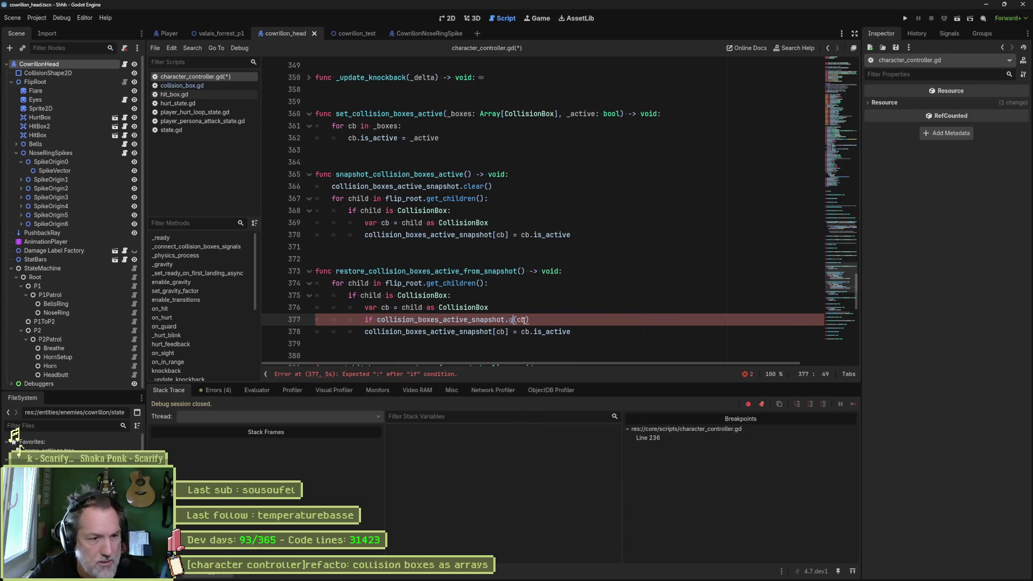
type("et")
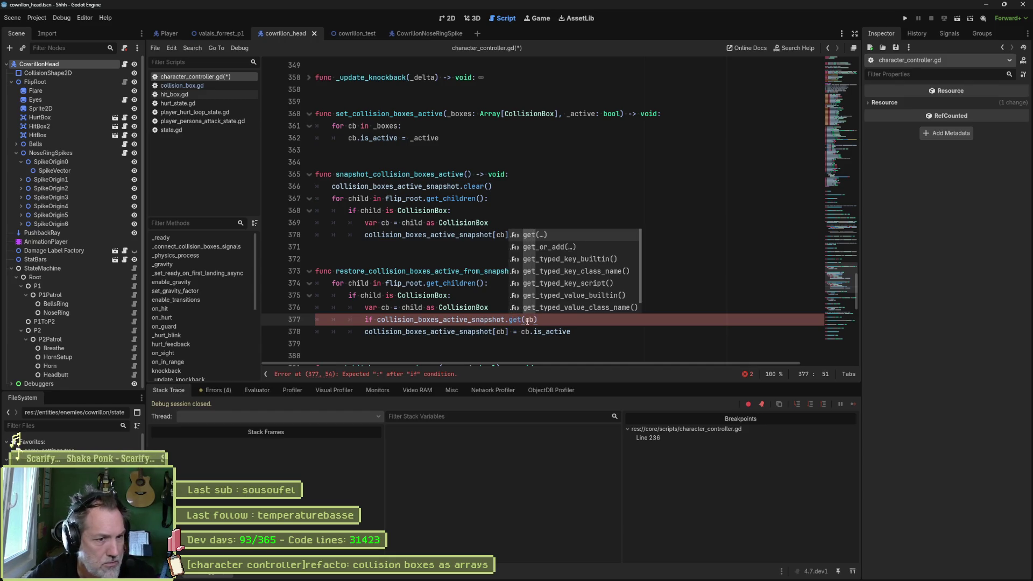
key("Escape")
left_click(519, 318, "ctrl")
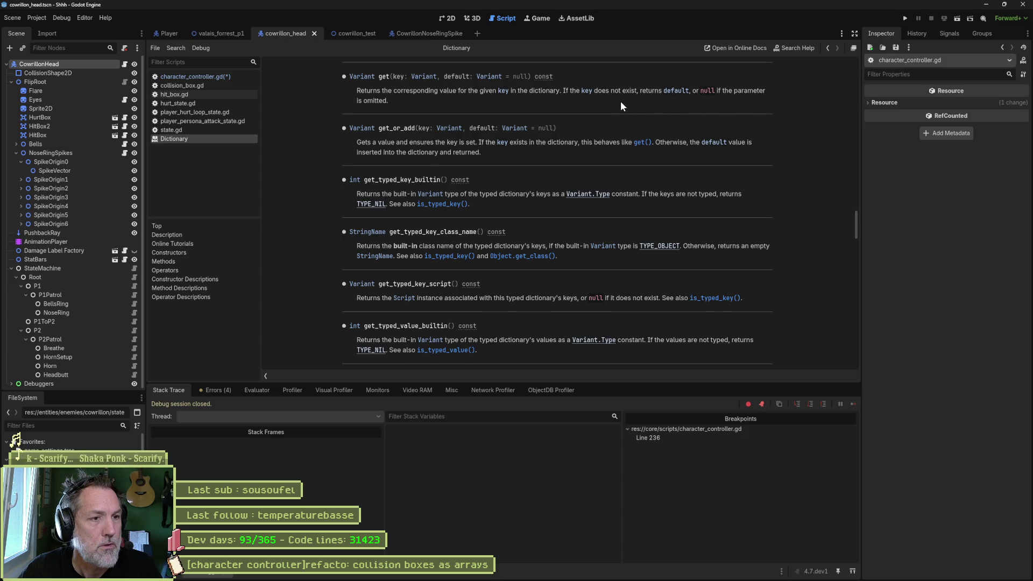
Store collision_boxes_active_snapshot.get(cb) in var entry and make the condition if entry:.
key("ctrl+w")
left_click(541, 320)
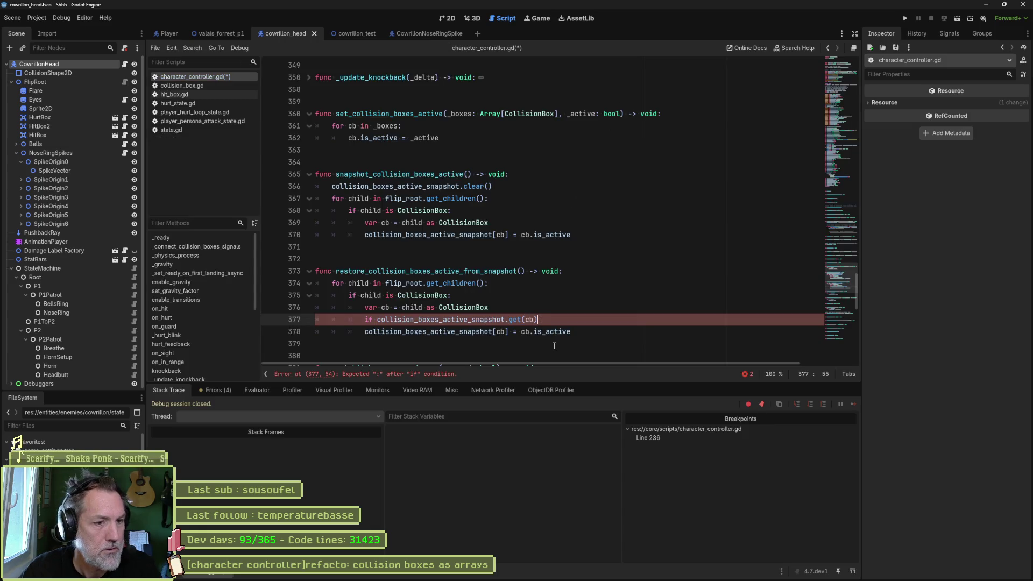
type(":")
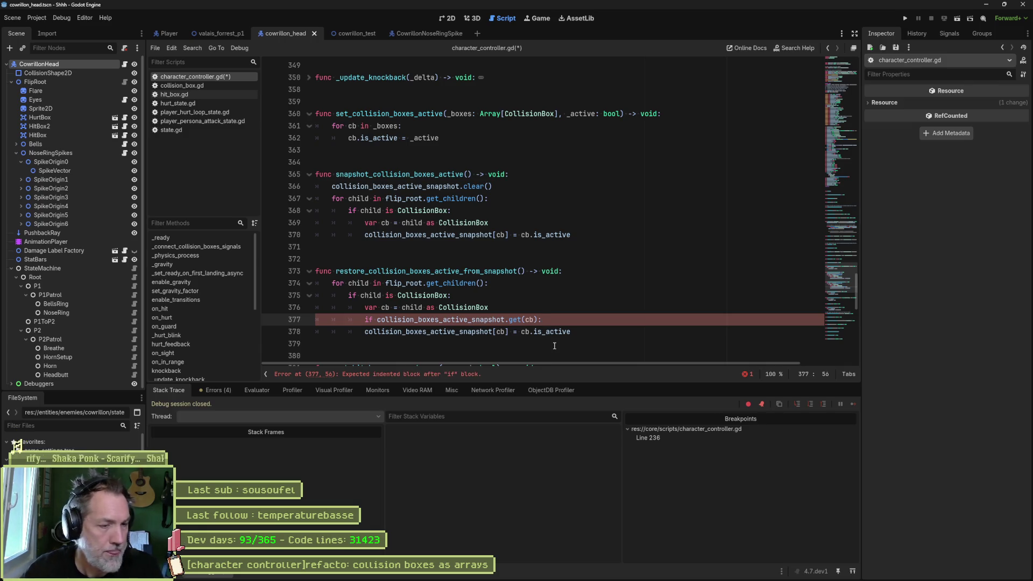
left_click(365, 332)
key("Tab")
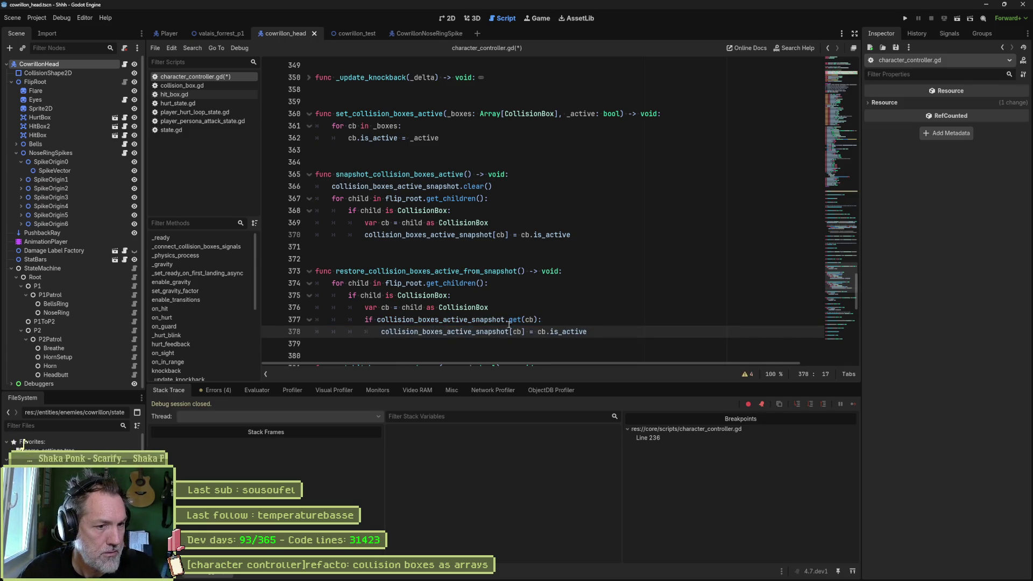
left_click_drag(377, 320, 538, 320)
key("ctrl+c")
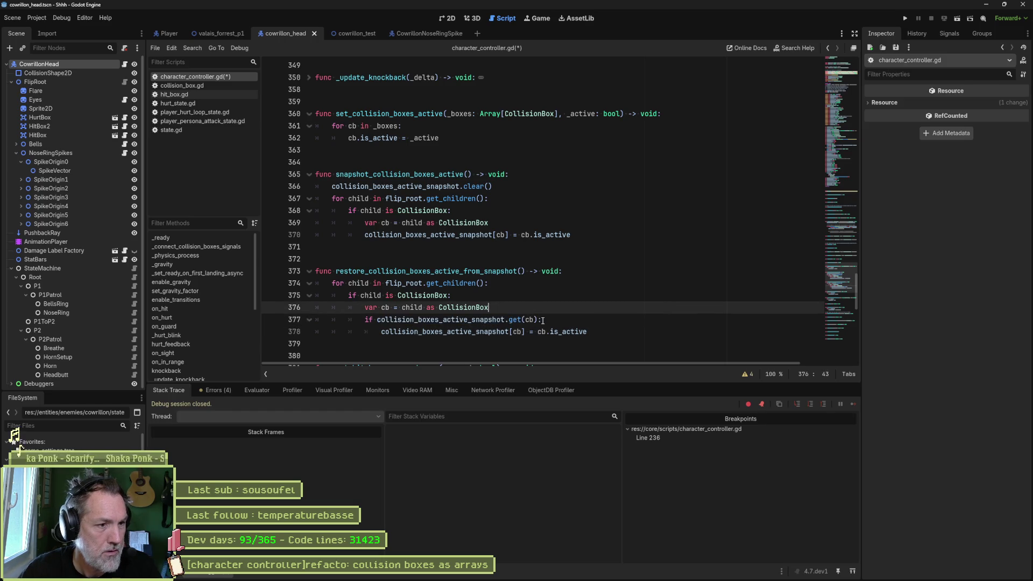
key("ctrl+shift+Return")
type("var")
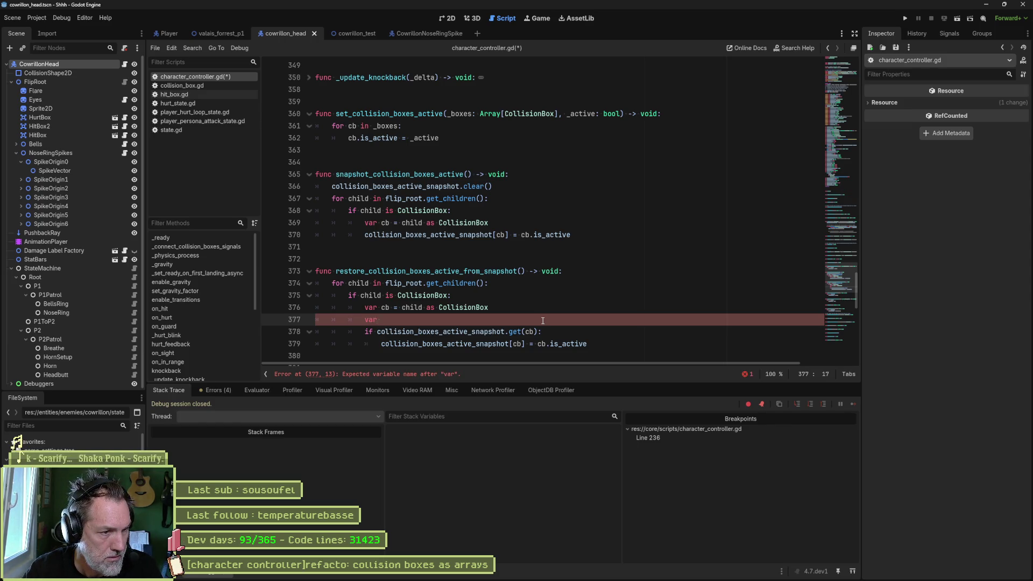
type(" entry = collision_boxes_active_snapshot.get(cb)")
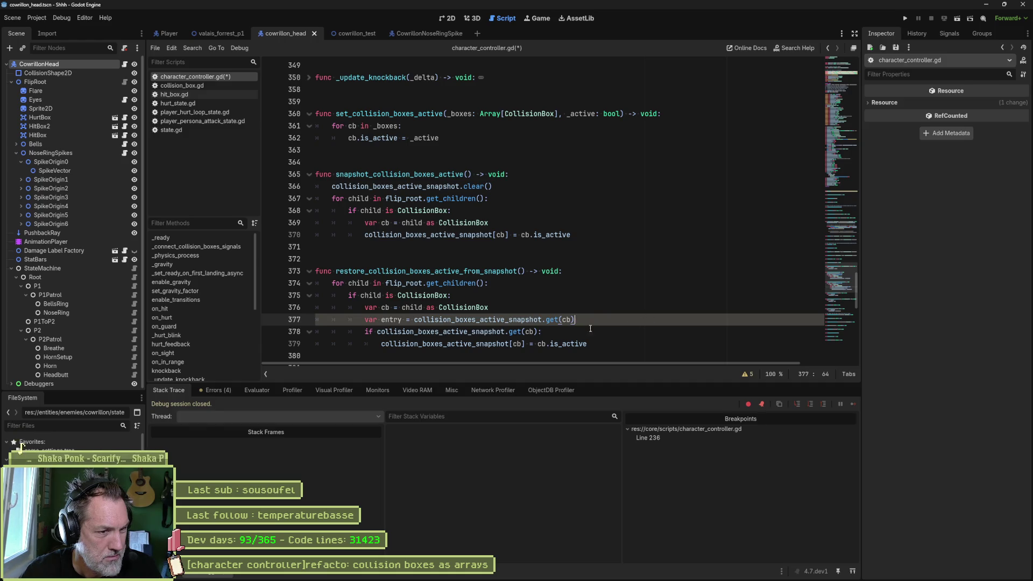
left_click_drag(377, 332, 539, 334)
type("entry:")
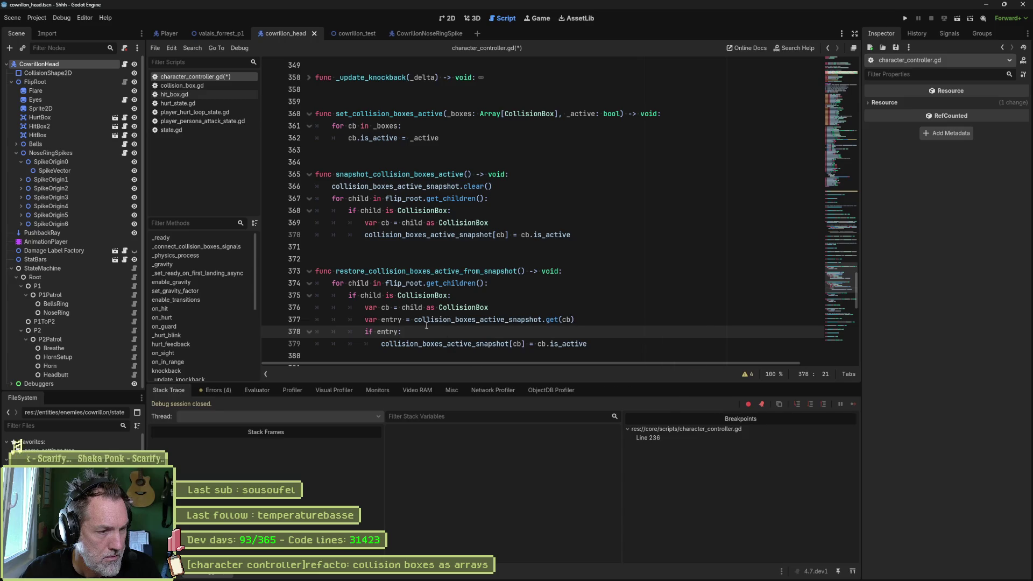
Rewrite the line under if entry: as cb.is_active = entry.va, still partly typed.
left_click_drag(382, 344, 592, 343)
type("cb.is")
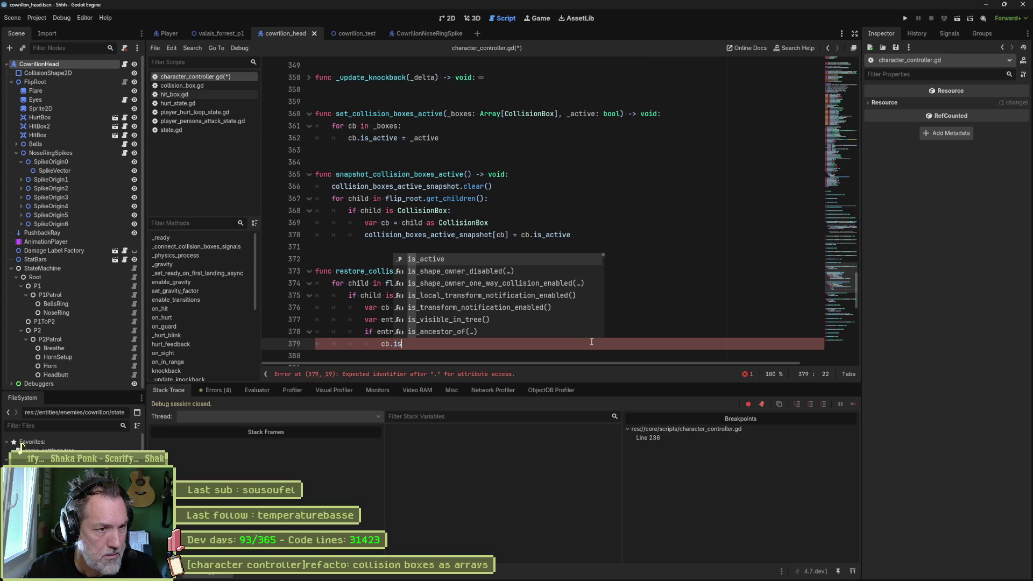
key("Return")
type("= entry")
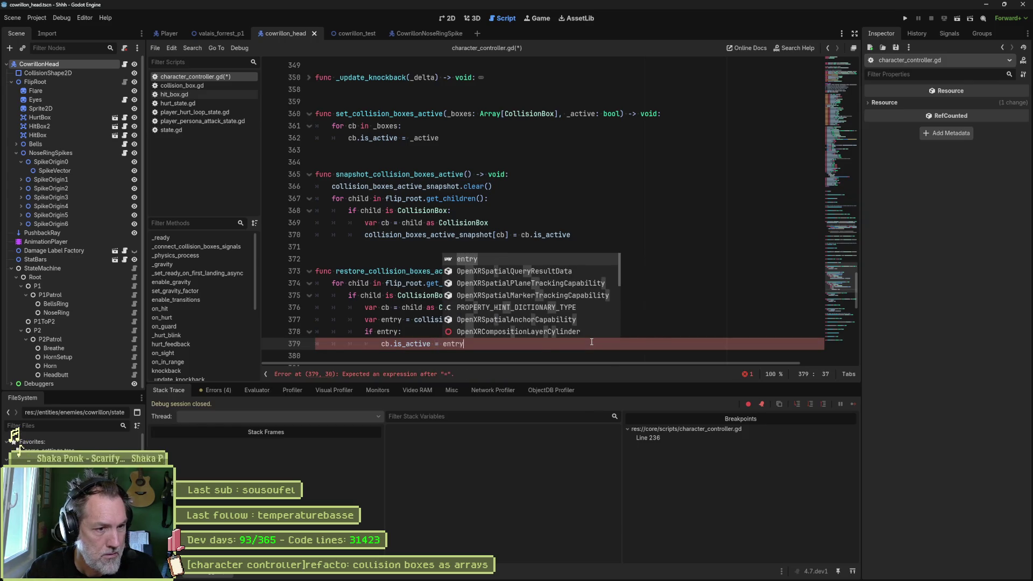
type(".is")
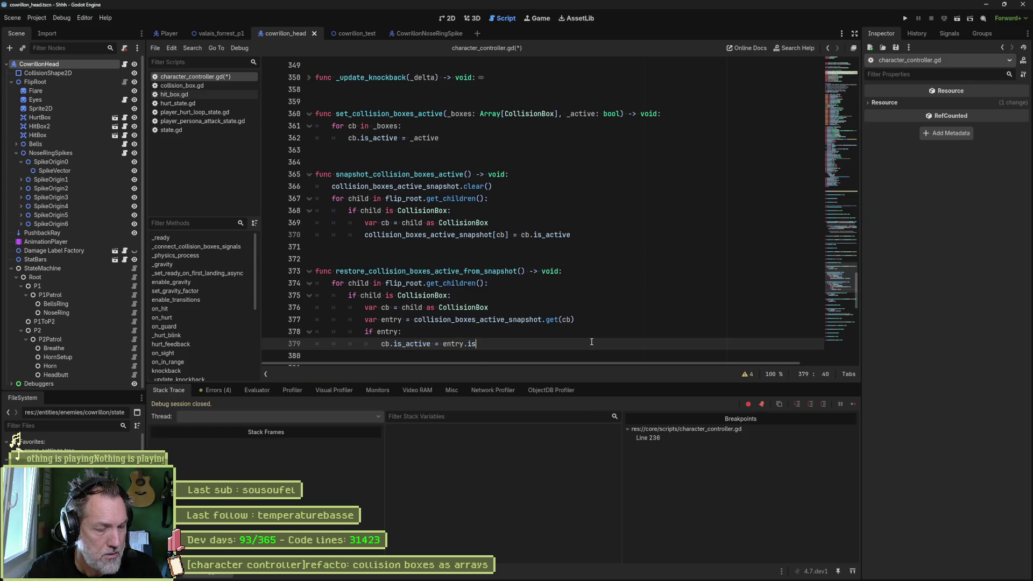
type("_active")
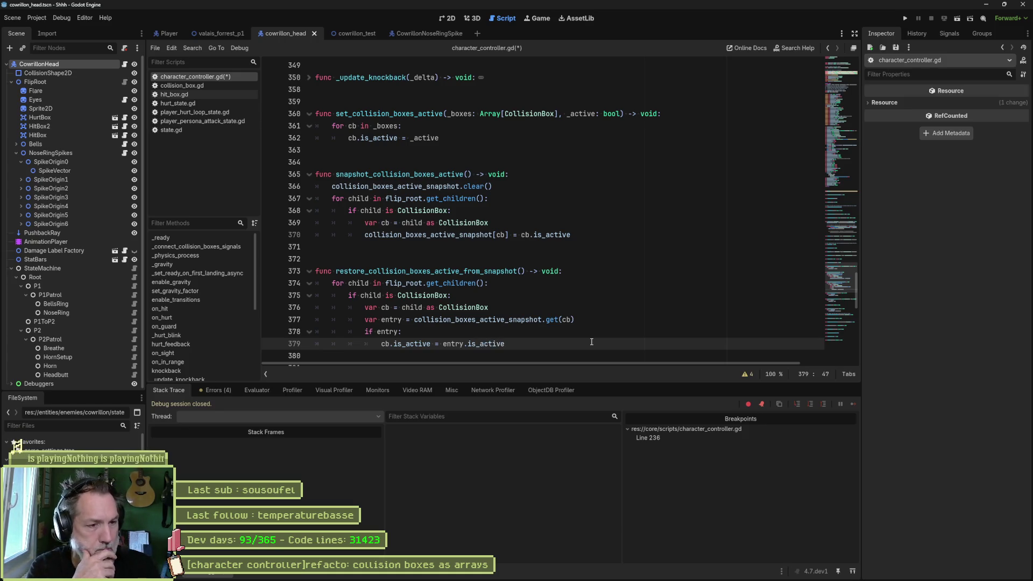
key("ctrl+BackSpace")
key("ctrl+BackSpace")
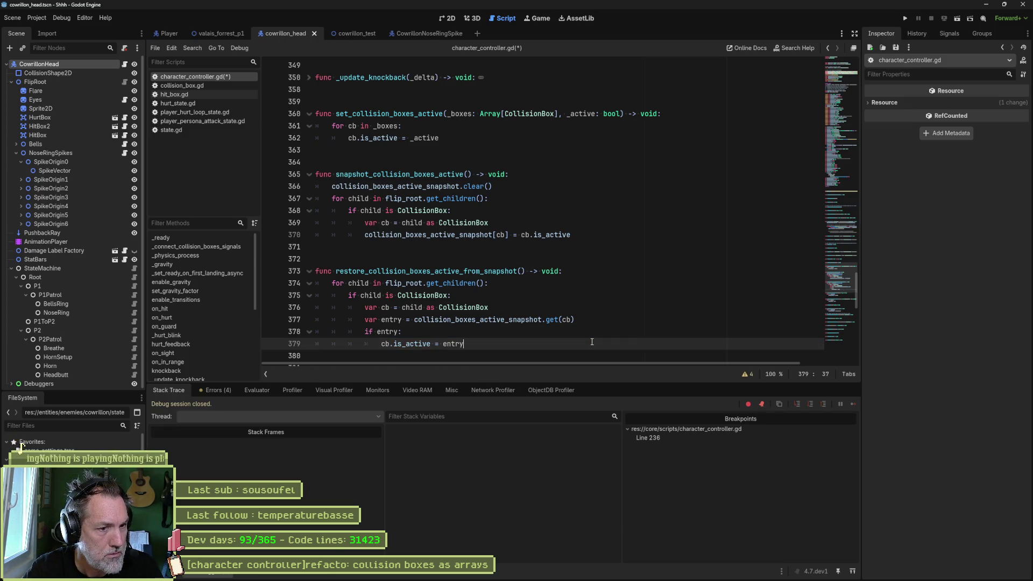
type(".va")
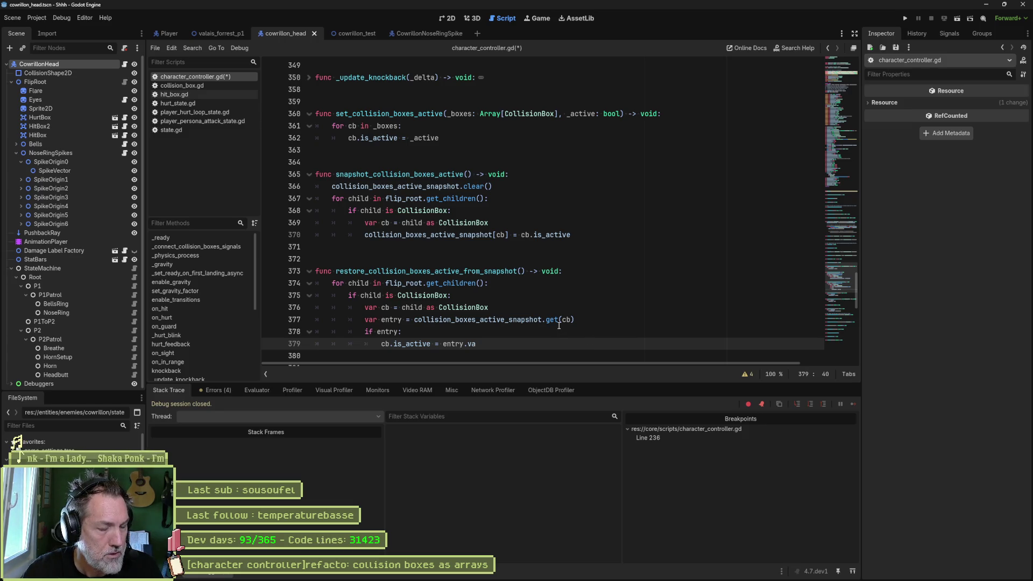
mouse_move(559, 326)
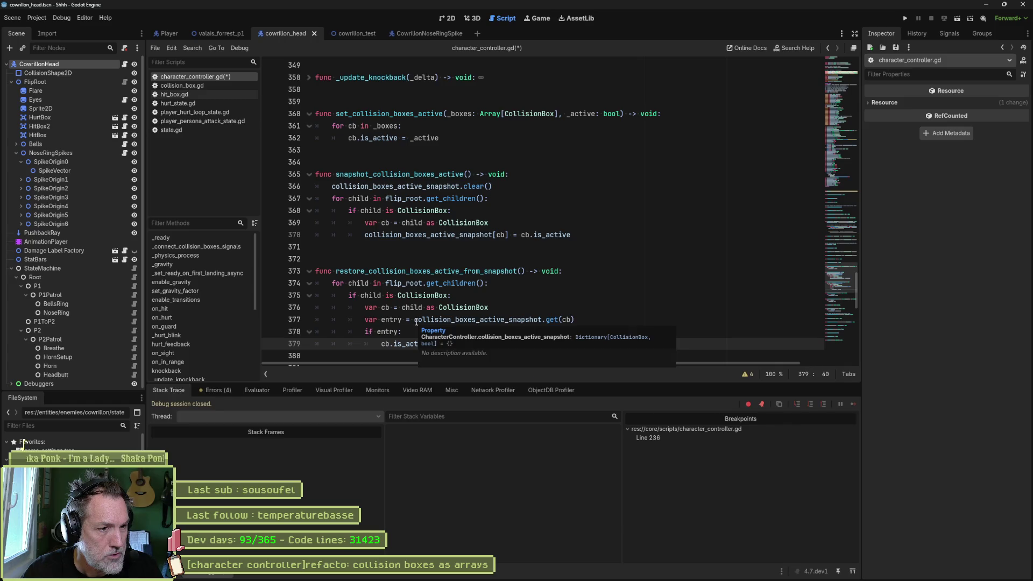
Make the assignment cb.is_active = collision_boxes_active_snapshot[cb].
double_click(415, 321)
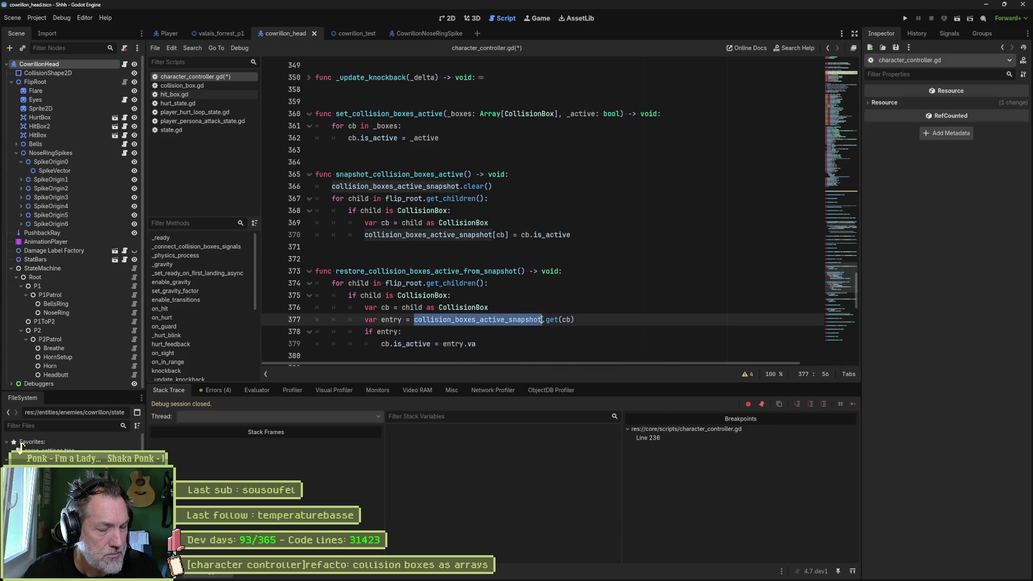
key("ctrl+c")
left_click(583, 344)
key("ctrl+shift+Left")
key("ctrl+shift+Left")
key("ctrl+shift+Left")
key("ctrl+v")
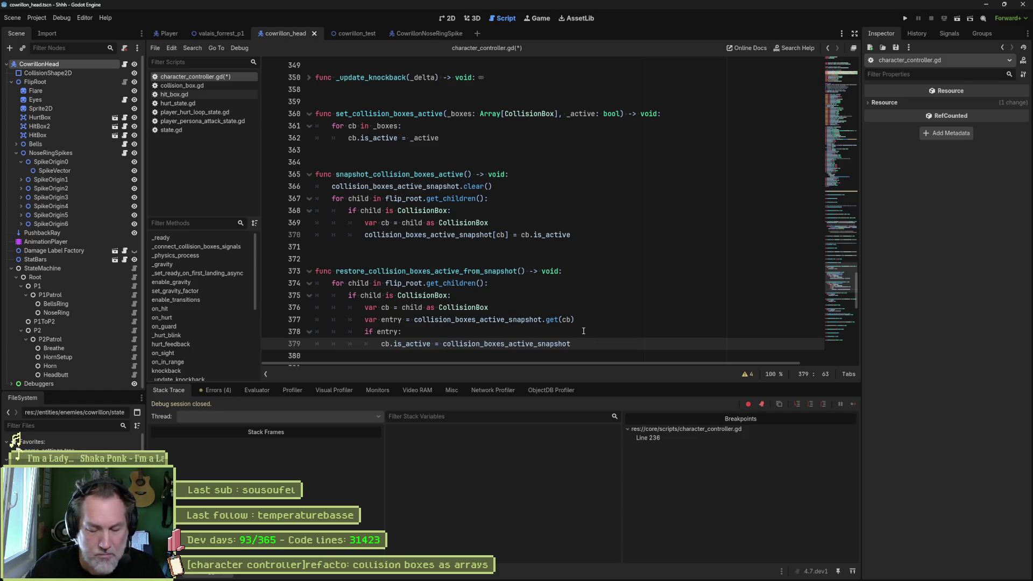
type("[]")
key("Left")
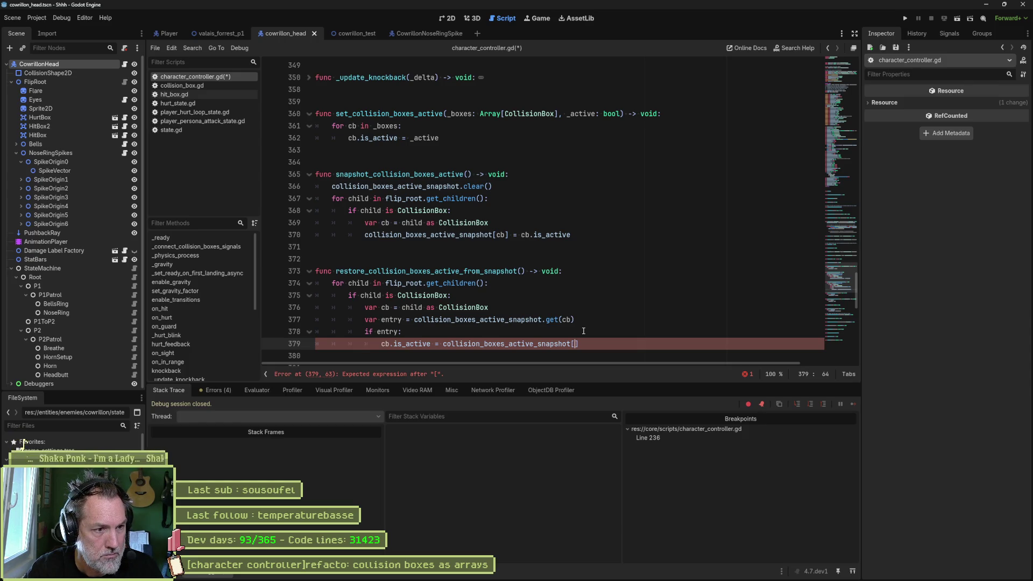
type("cb")
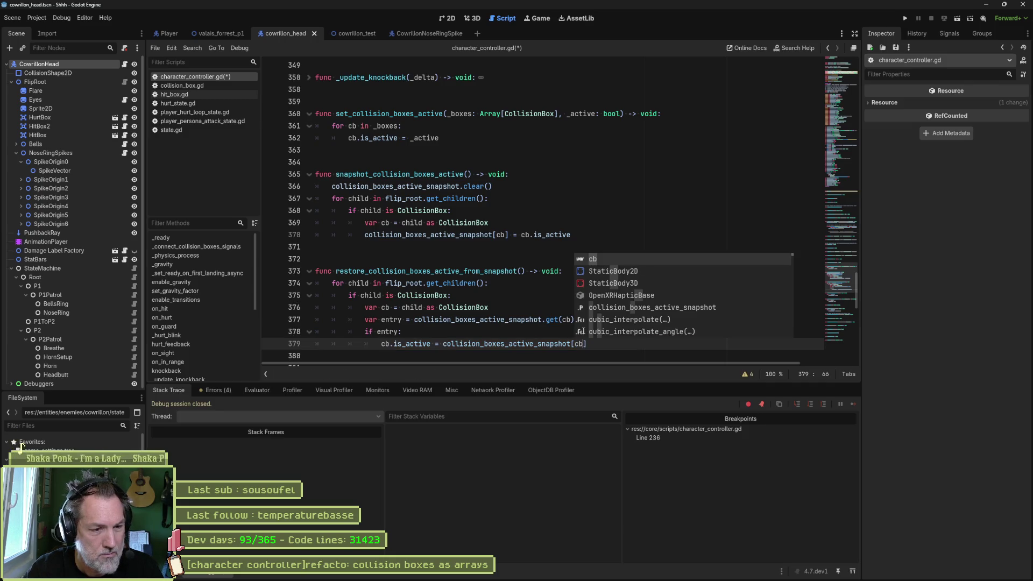
type("].va")
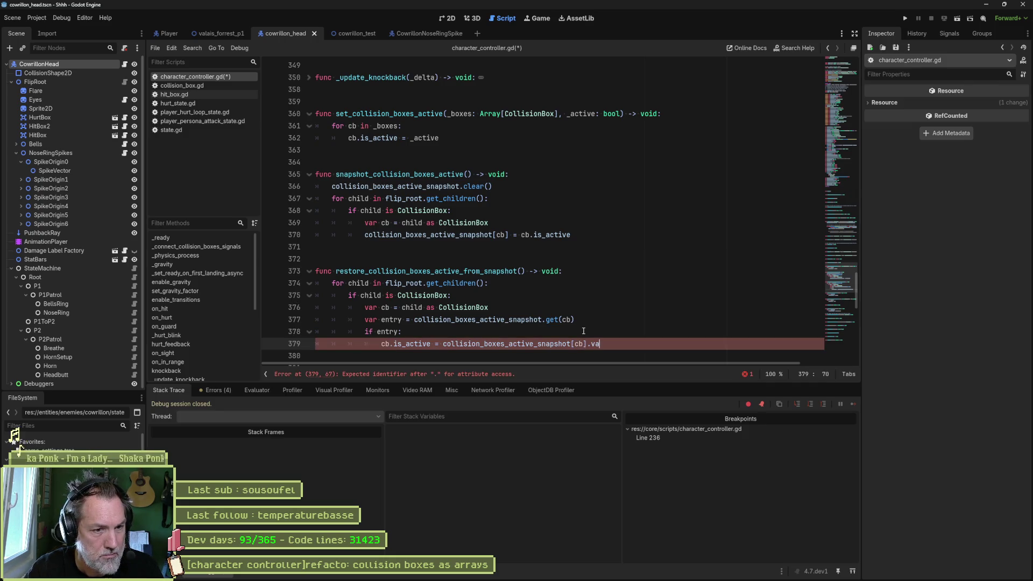
key("BackSpace")
key("BackSpace")
key("BackSpace")
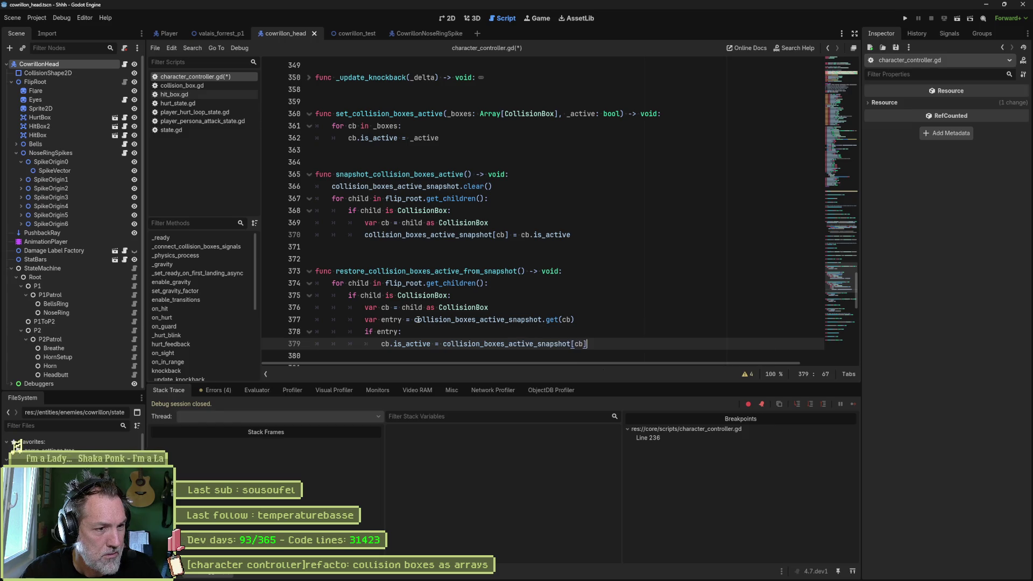
Make the if test collision_boxes_active_snapshot.has(cb), delete the entry line, and save.
double_click(551, 320)
type("has")
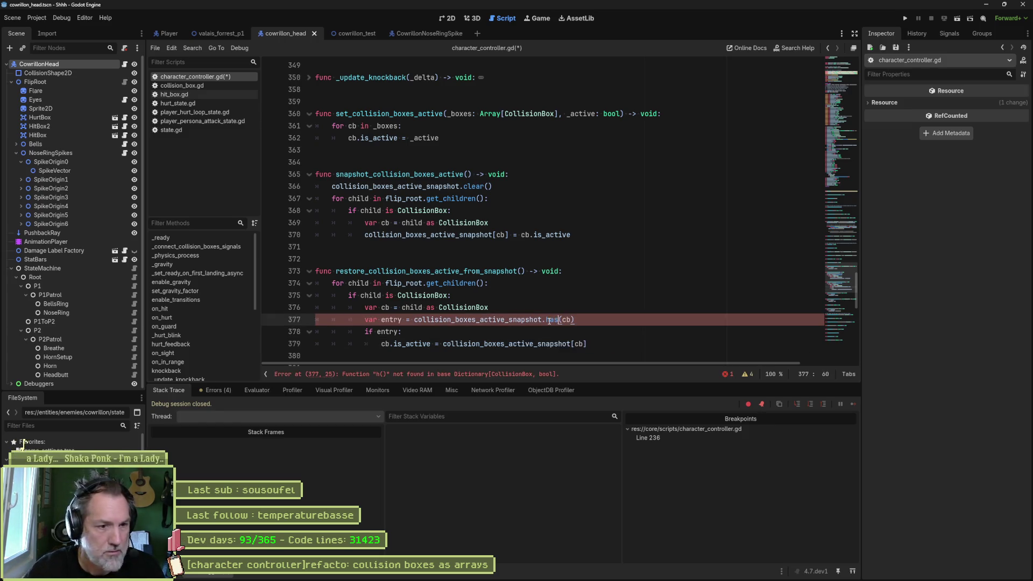
left_click(416, 320)
left_click_drag(416, 320, 582, 323)
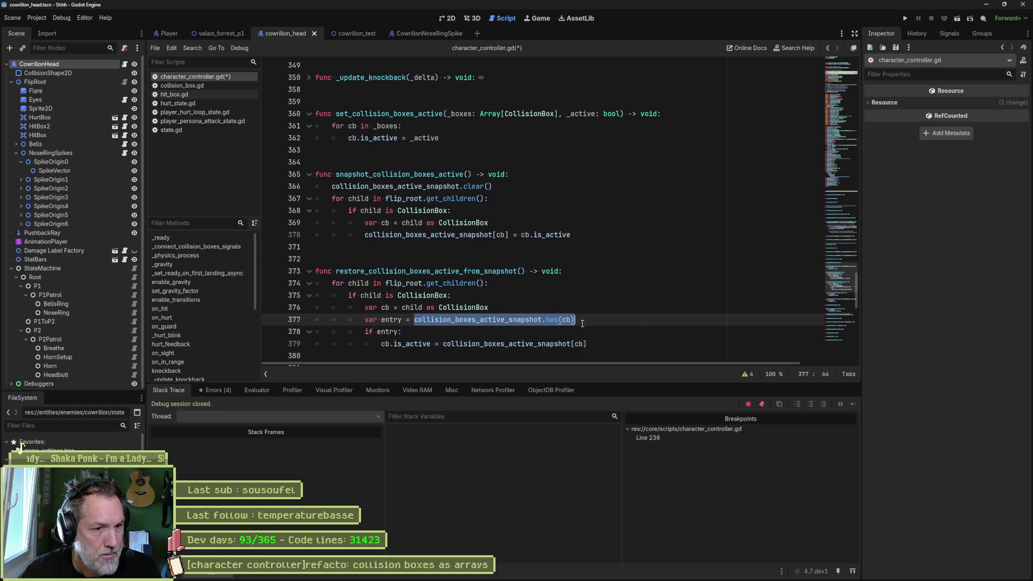
key("ctrl+c")
double_click(395, 332)
key("ctrl+v")
key("ctrl+shift+k")
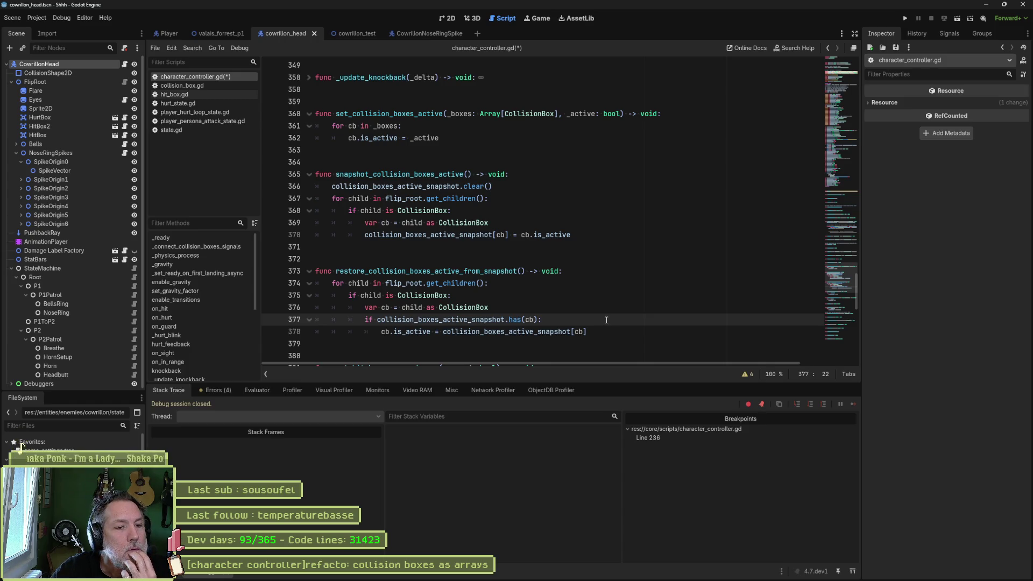
key("ctrl+s")
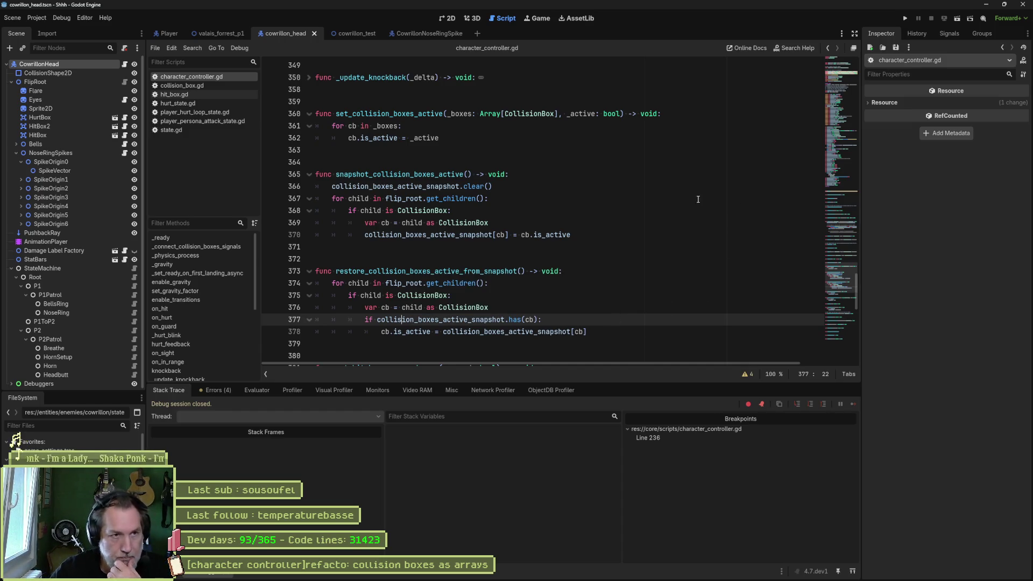
Run and stop the game to reveal the undeclared 'hit_box' error at line 17.
key("F5")
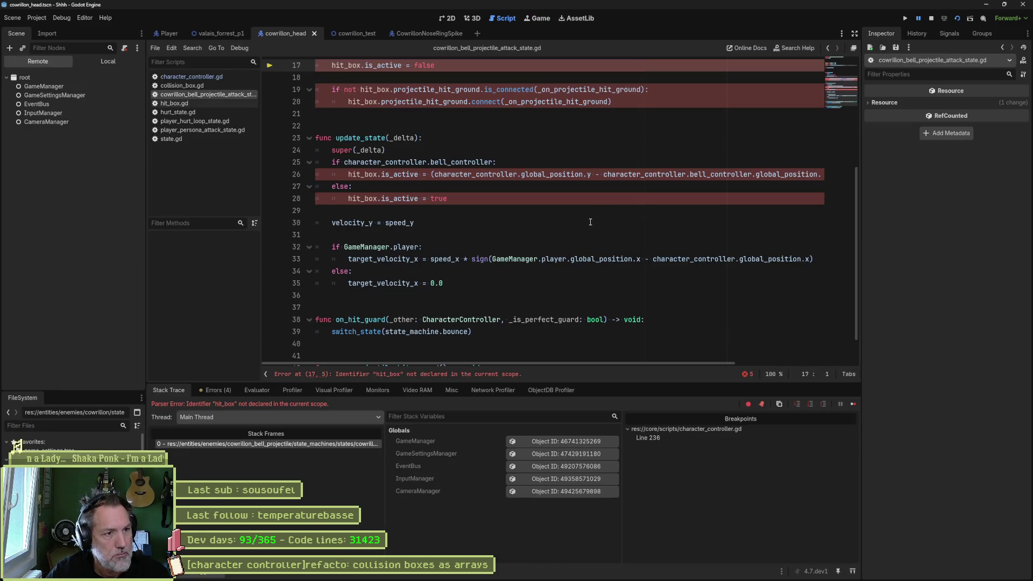
key("F8")
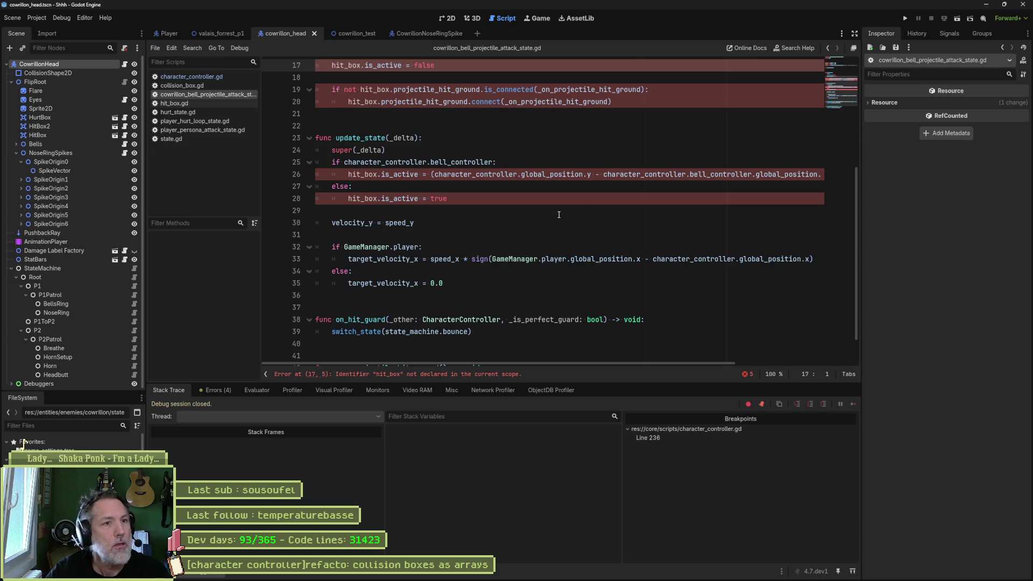
scroll(559, 215, "up", 3)
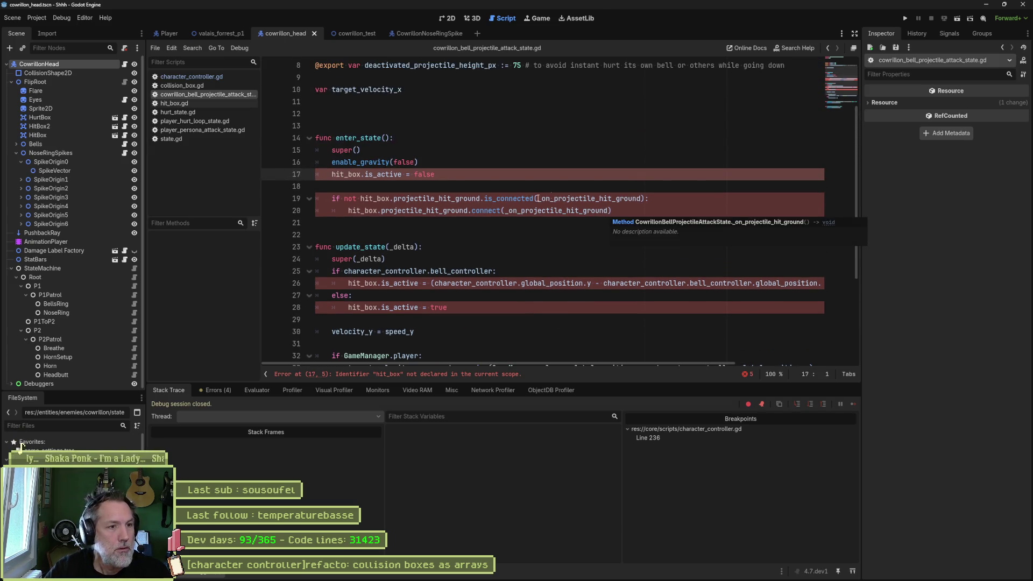
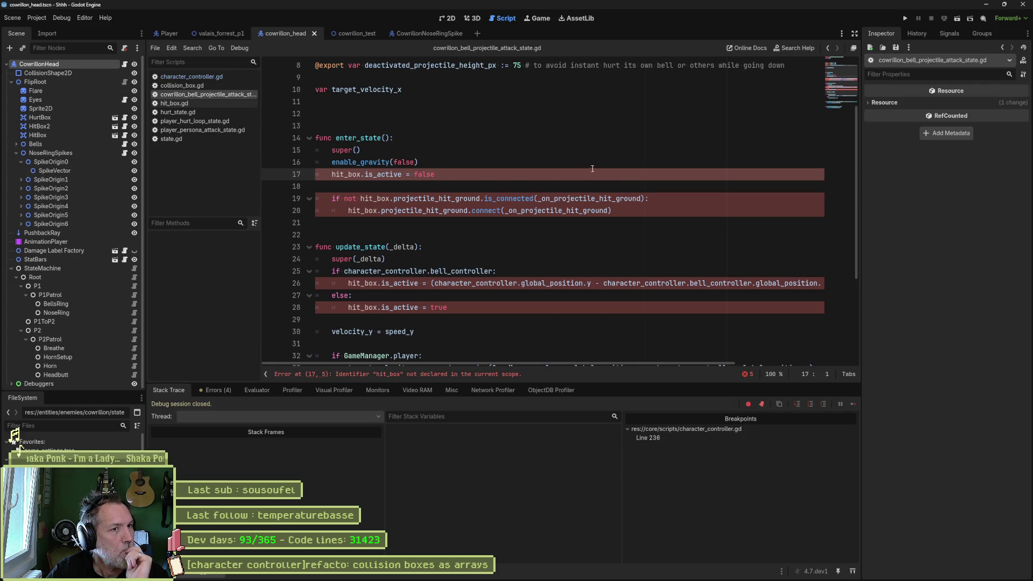
Insert a set_collision_boxes_active call on a new line after enable_gravity(false).
double_click(346, 178)
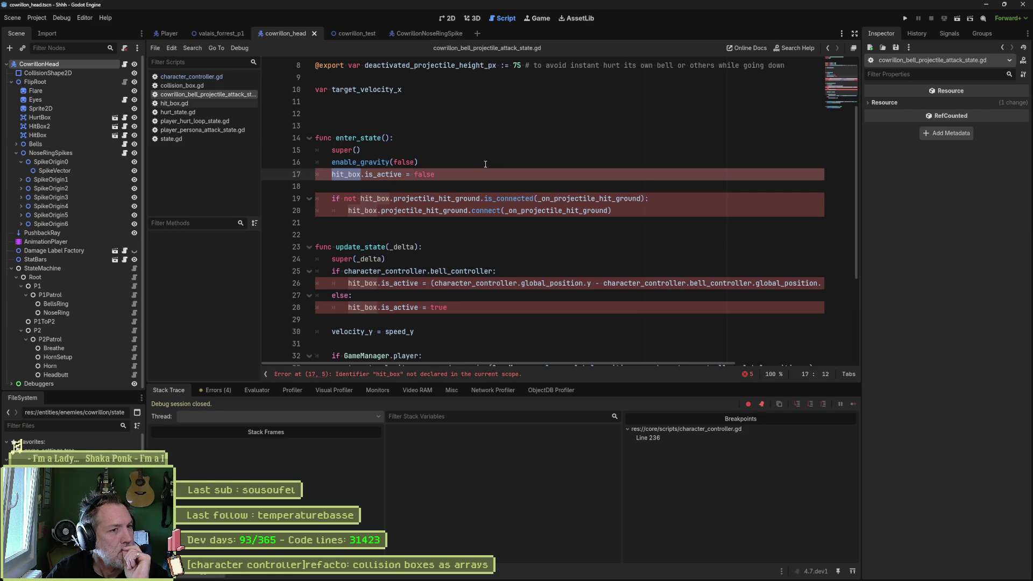
left_click(469, 164)
key("Return")
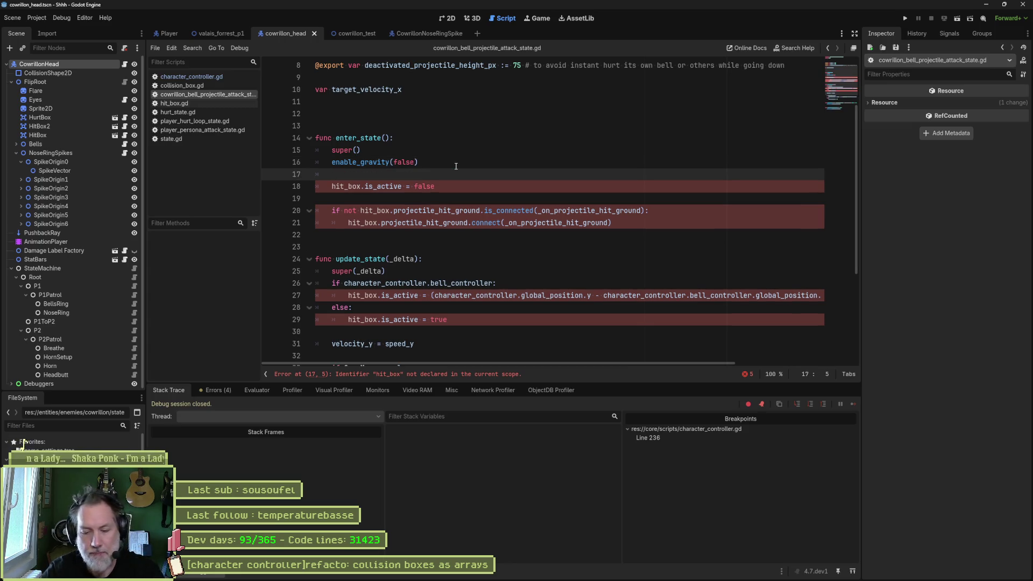
type("hit")
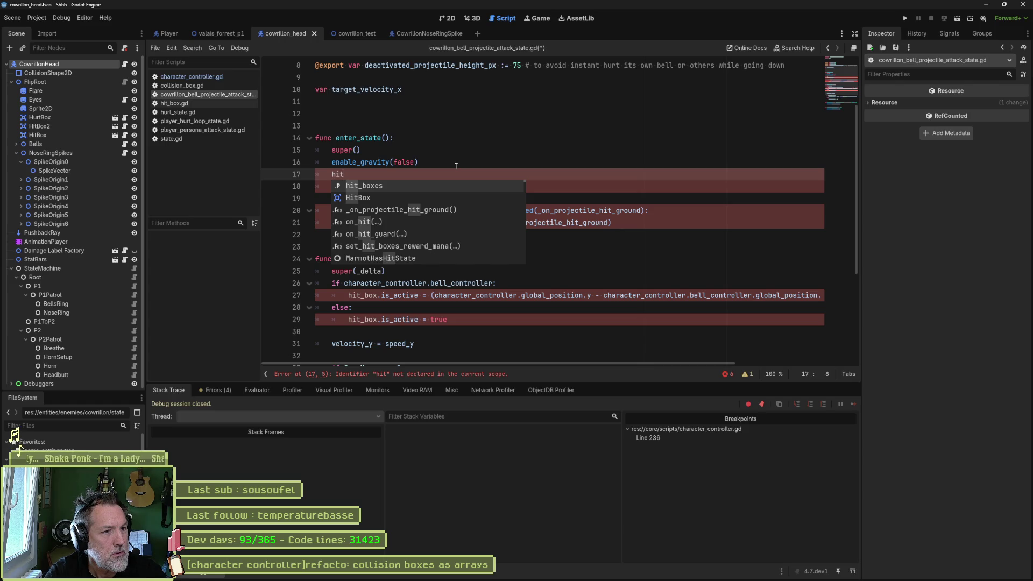
key("BackSpace")
key("BackSpace")
key("BackSpace")
type("set")
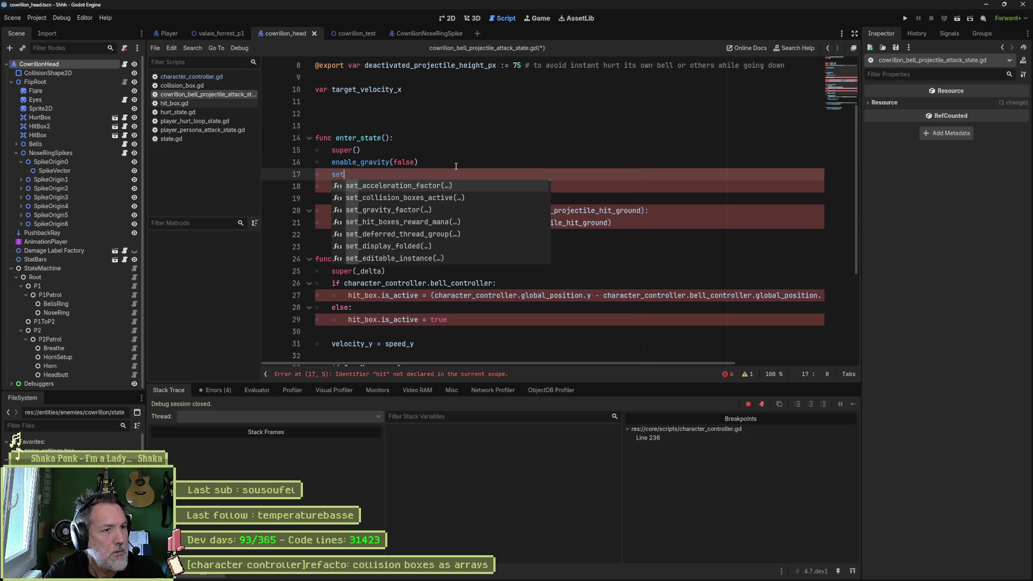
type("_hit")
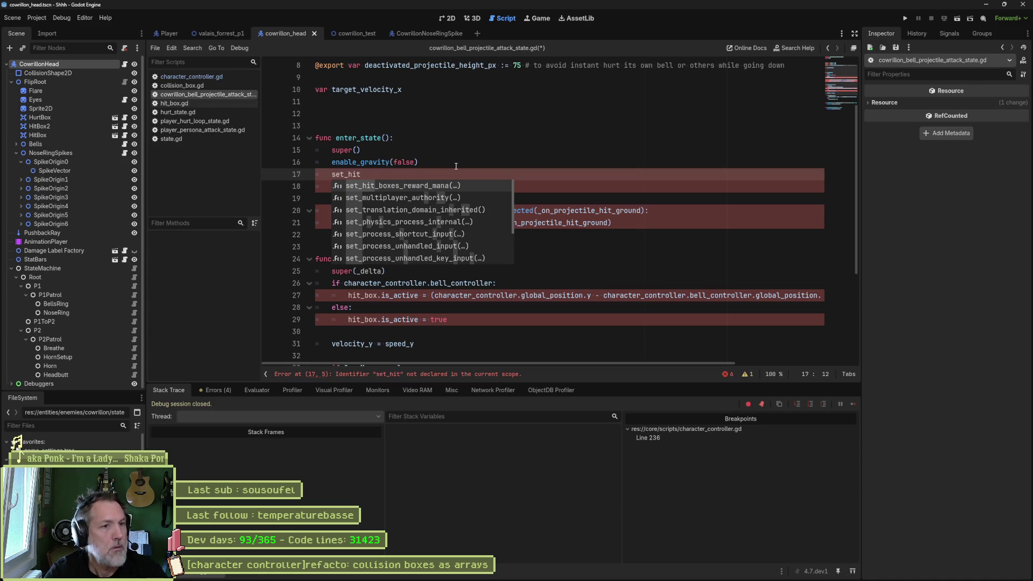
key("BackSpace")
key("BackSpace")
key("BackSpace")
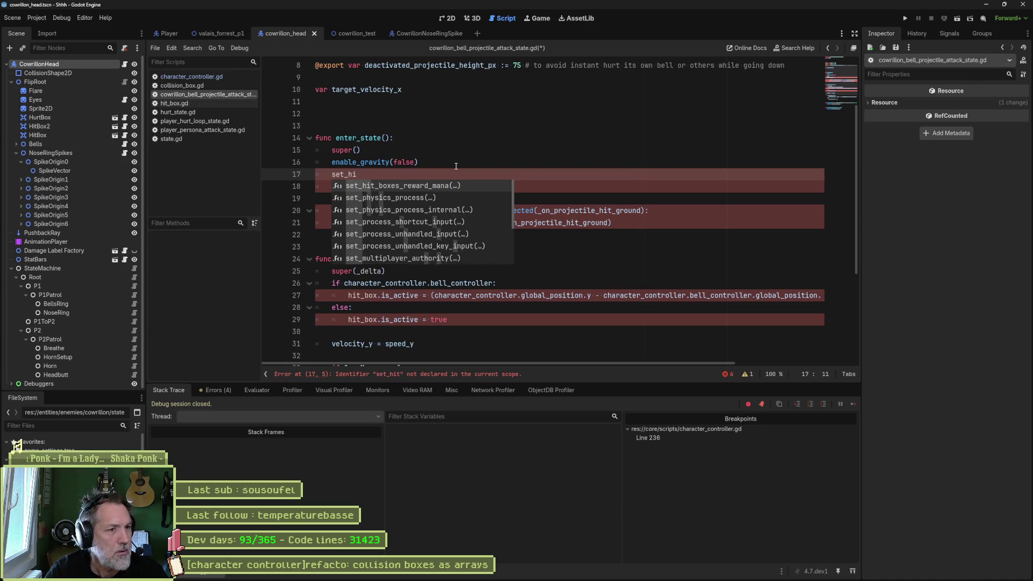
key("Down")
key("Return")
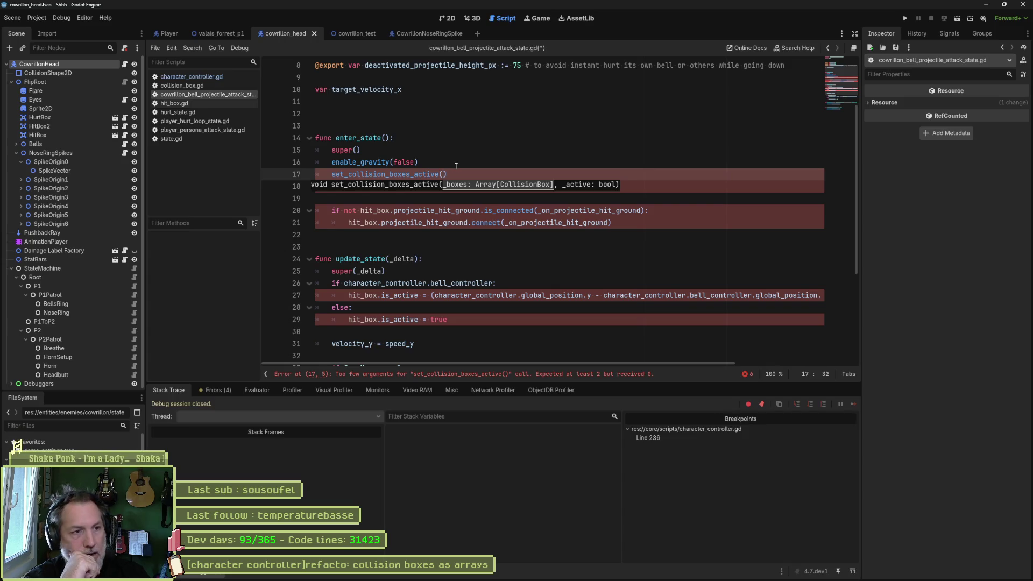
Pass CollisionBox.Type.HIT and false as the call's arguments.
type("Coll")
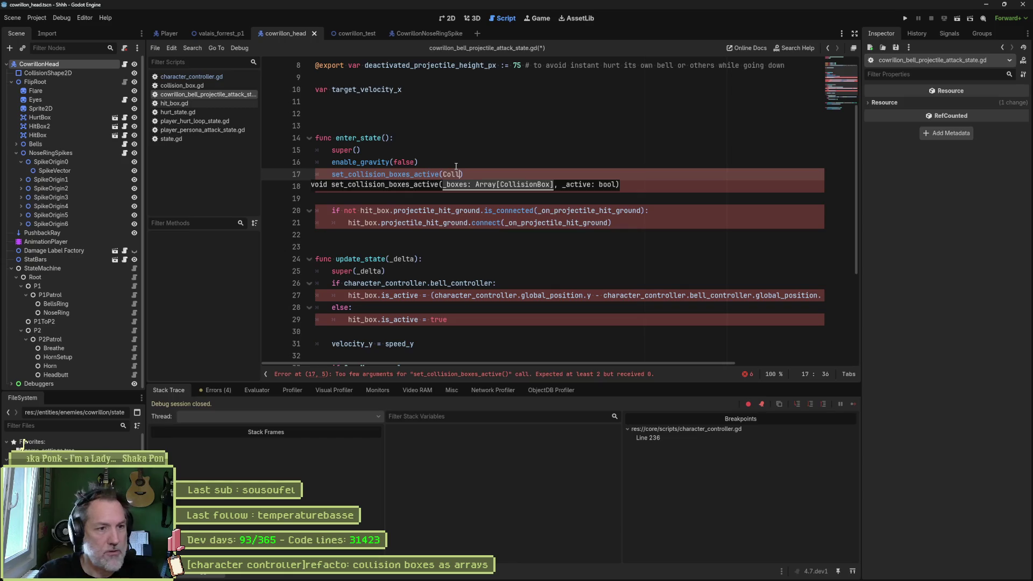
key("Return")
type(".T")
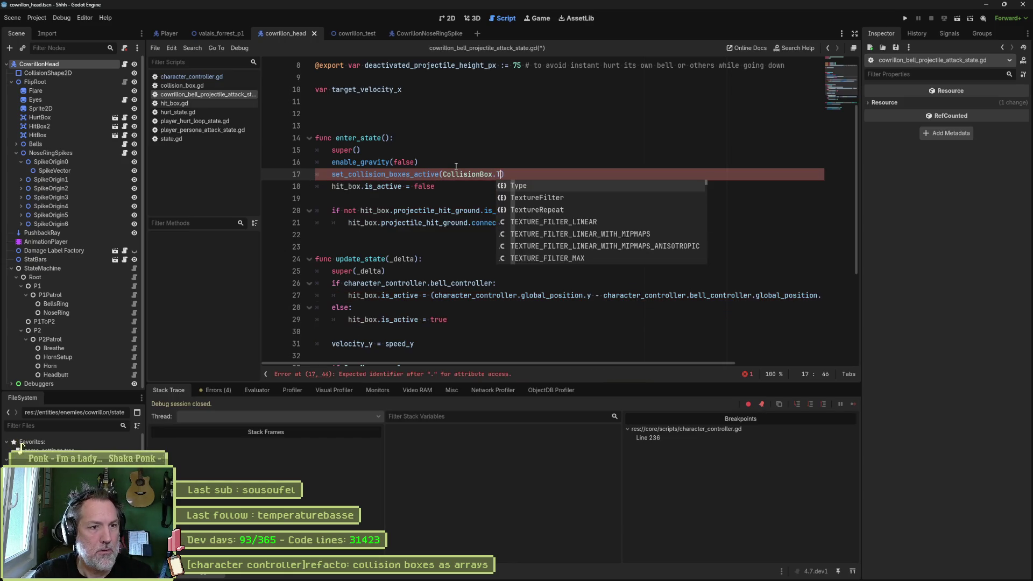
type("ype.")
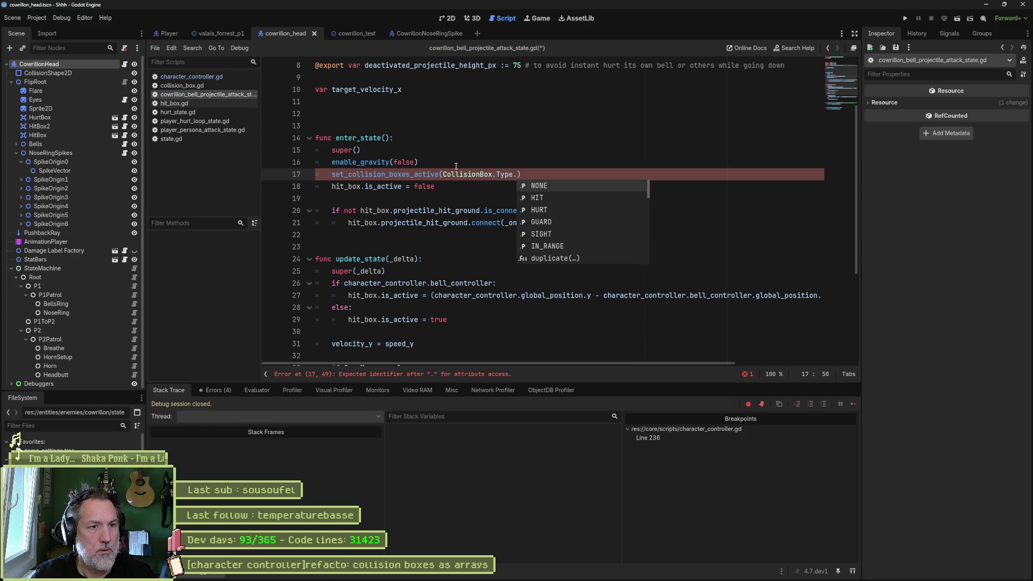
key("Down")
key("Return")
type(", false")
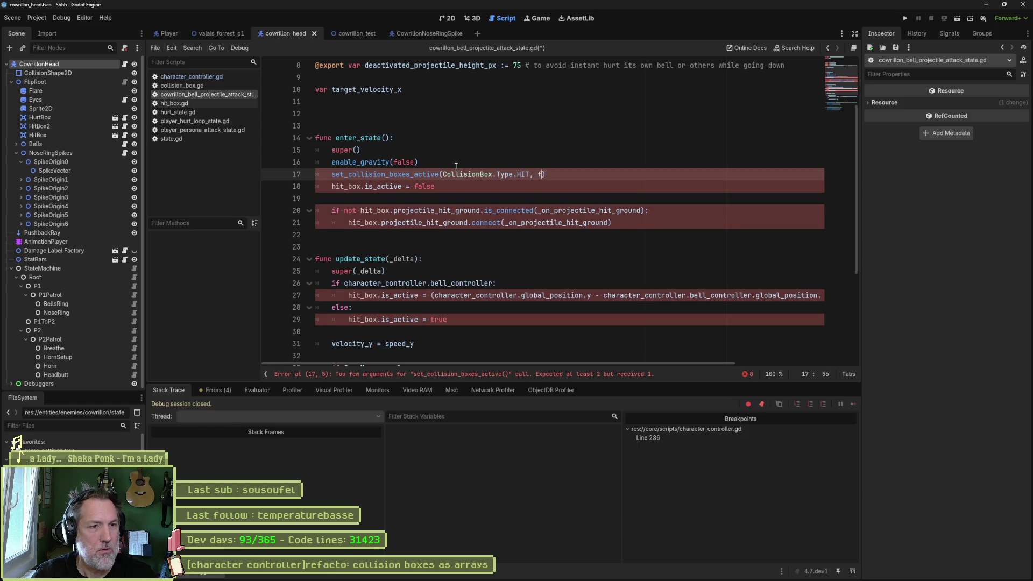
left_click(436, 160)
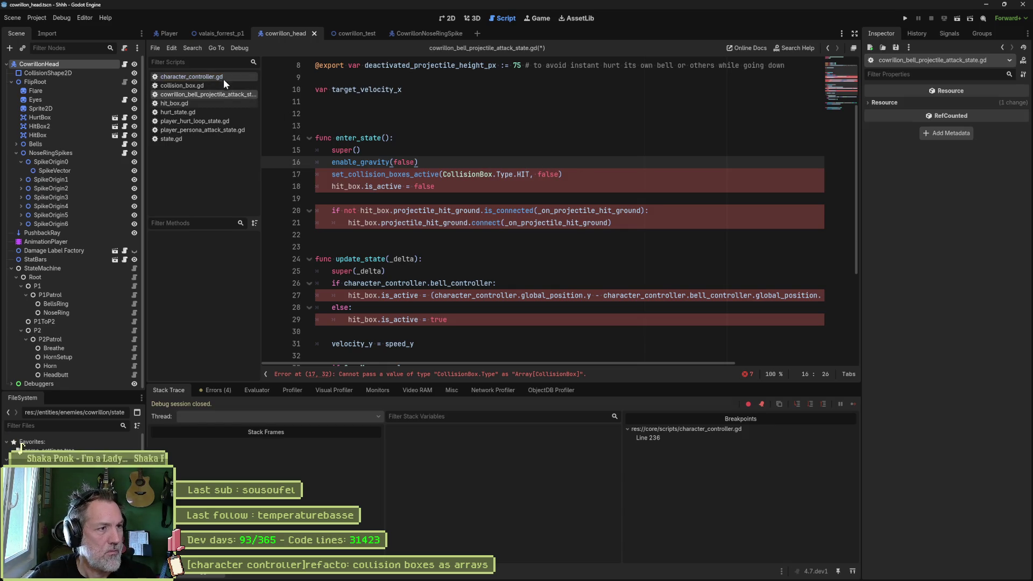
left_click(388, 176, "ctrl")
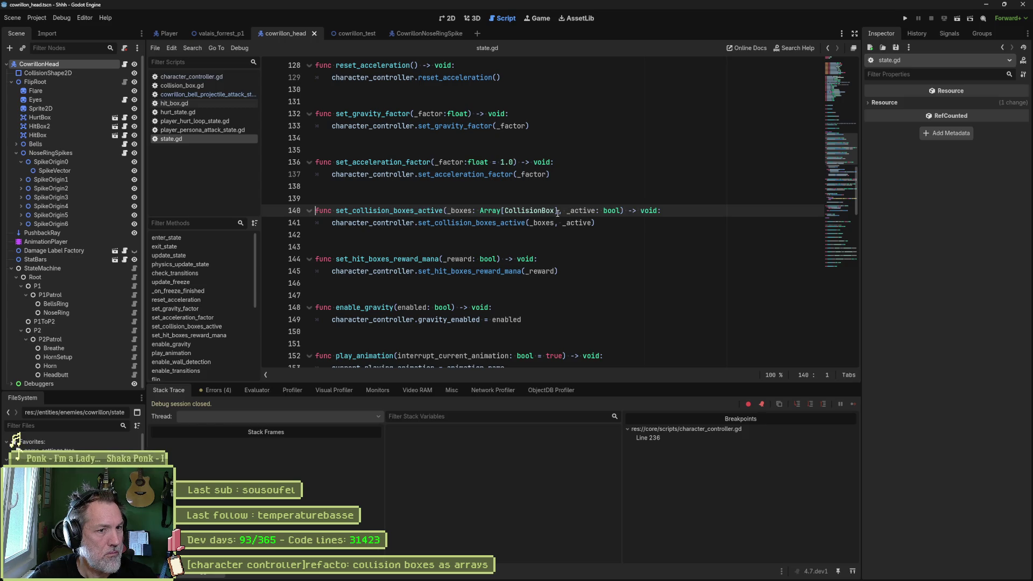
Replace state.gd's _boxes parameter with _type: CollisionBox.Type and forward _type on line 141.
left_click_drag(558, 211, 448, 211)
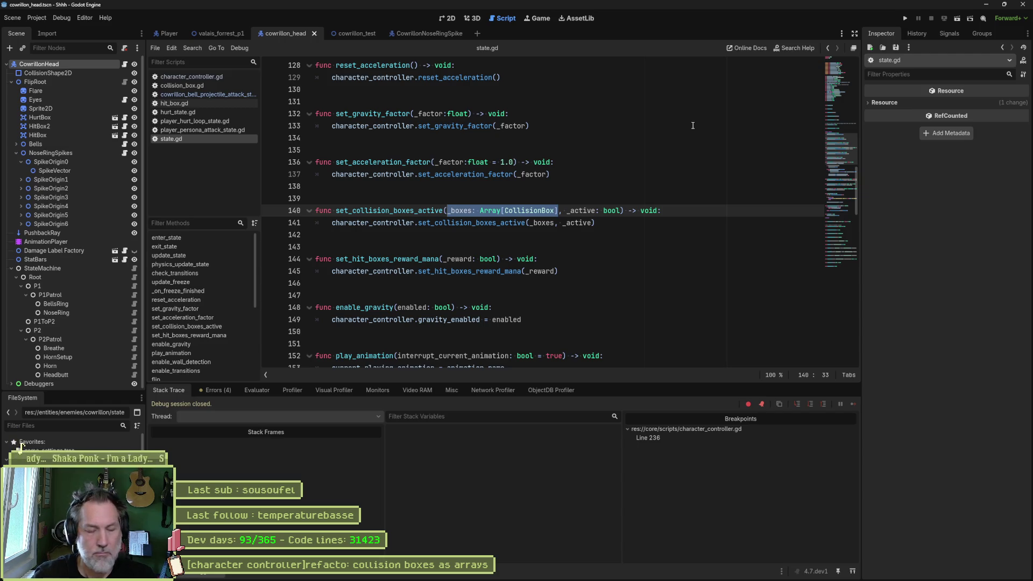
type("_type: CollisionBox.Type")
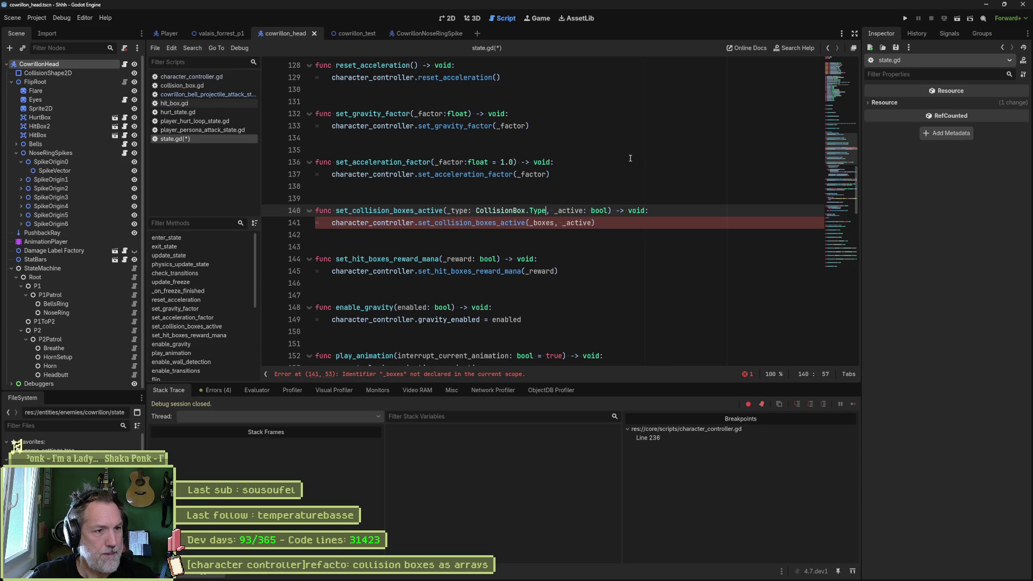
left_click_drag(447, 211, 555, 213)
key("ctrl+c")
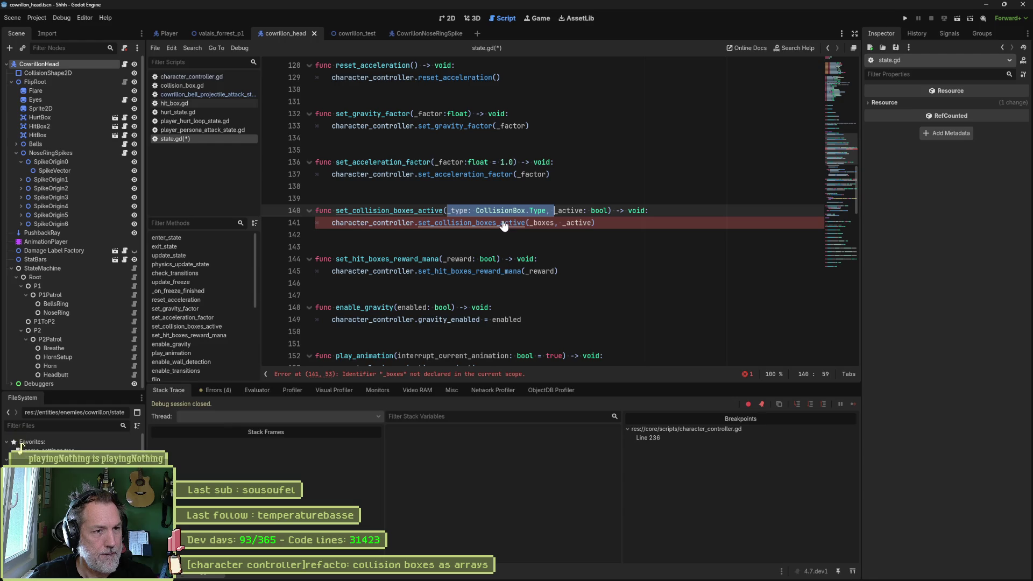
double_click(540, 223)
type("_typ")
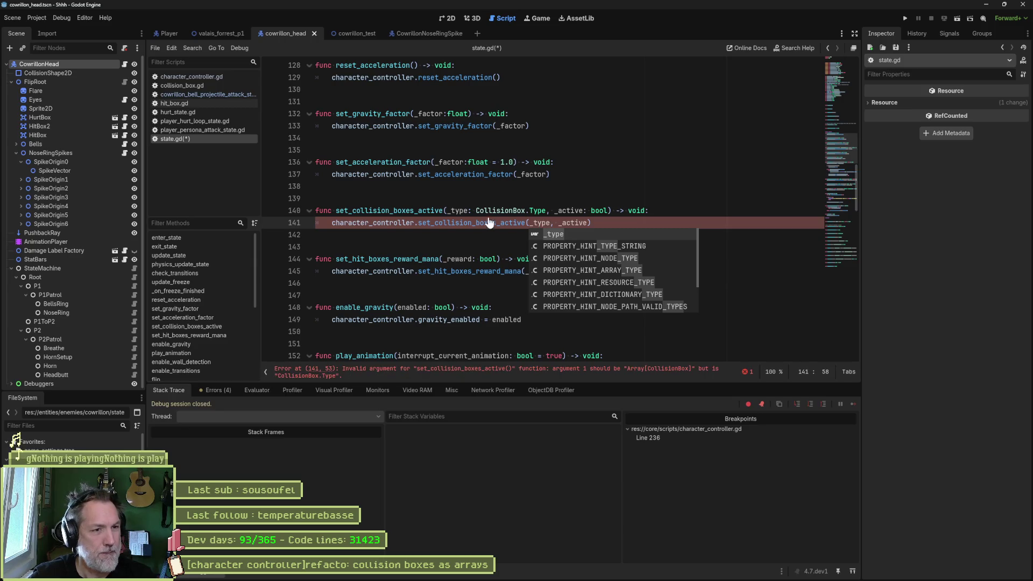
left_click(494, 223, "ctrl")
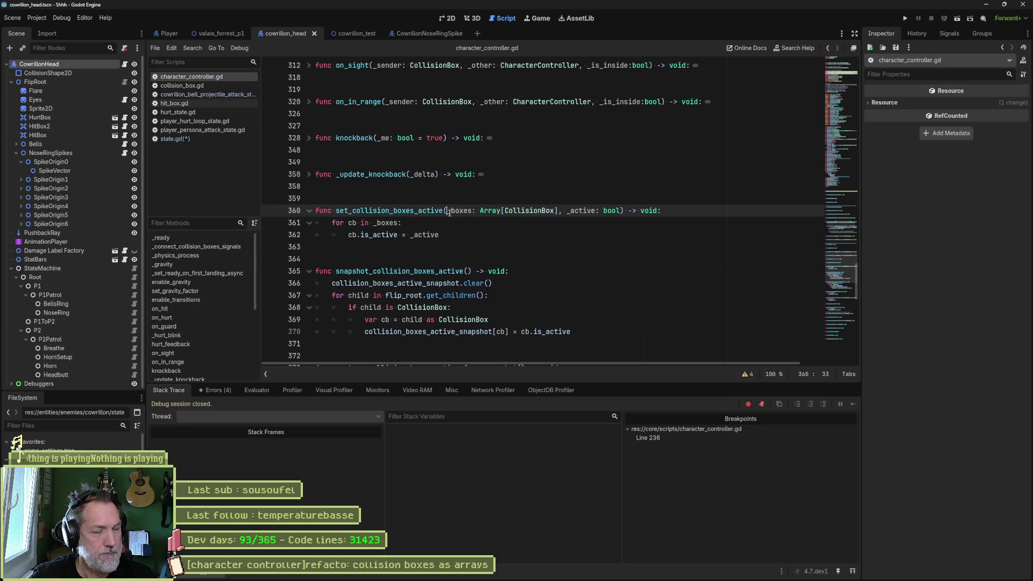
left_click_drag(449, 210, 556, 211)
key("ctrl+v")
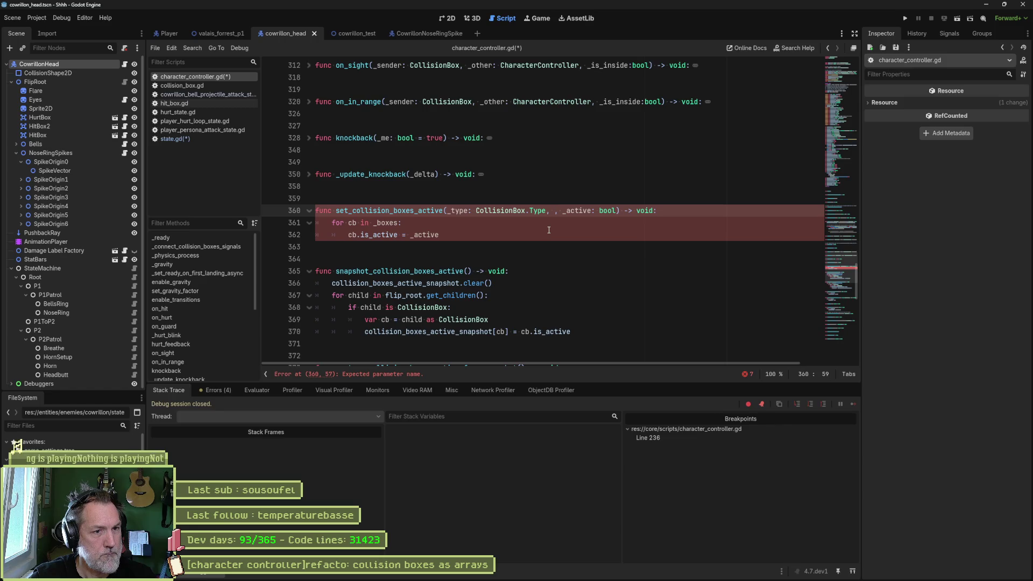
key("Delete")
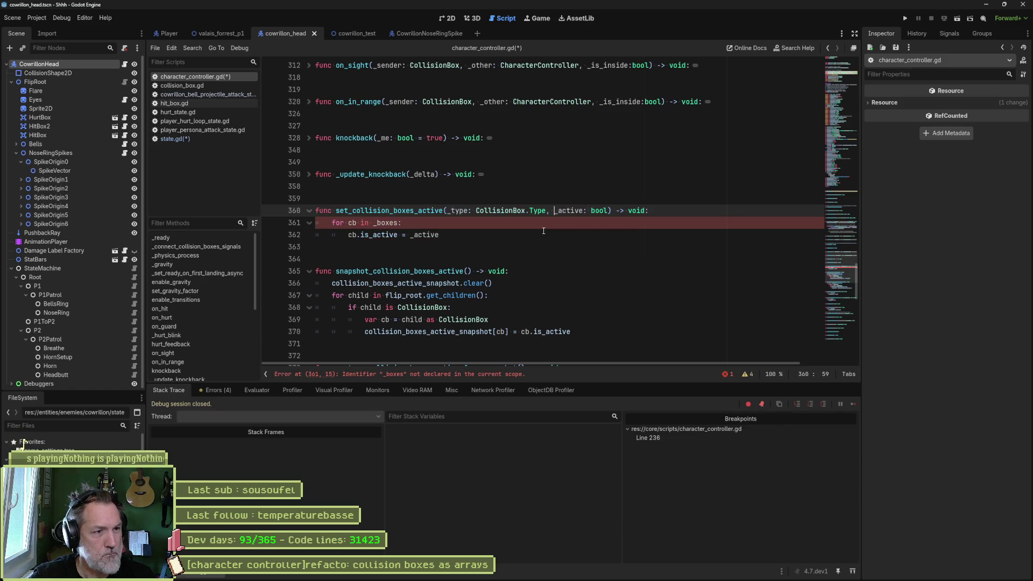
left_click(679, 216)
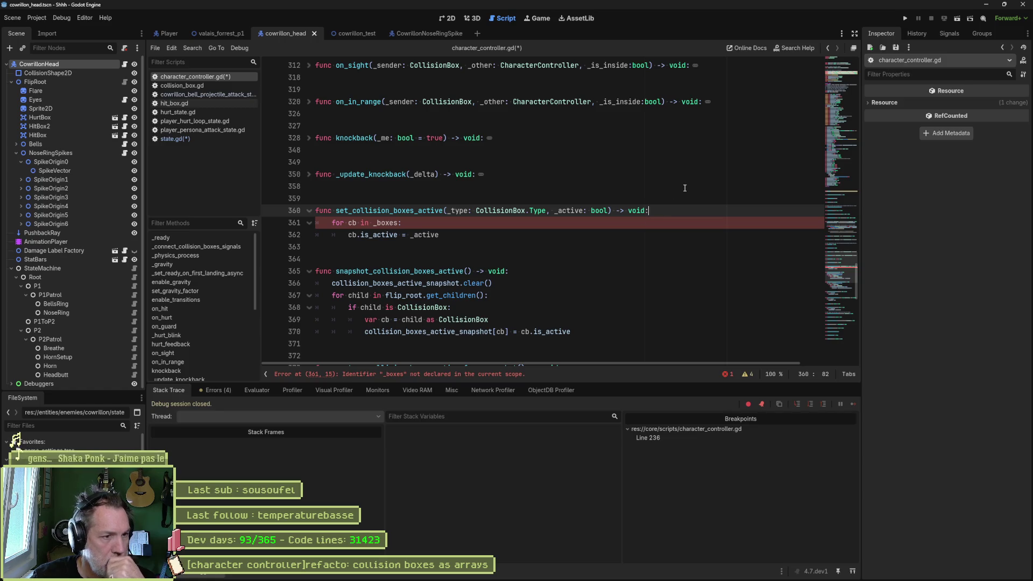
Add 'match _type:' with a CollisionBox.Type.HIT case in set_collision_boxes_active.
key("Return")
type("match ")
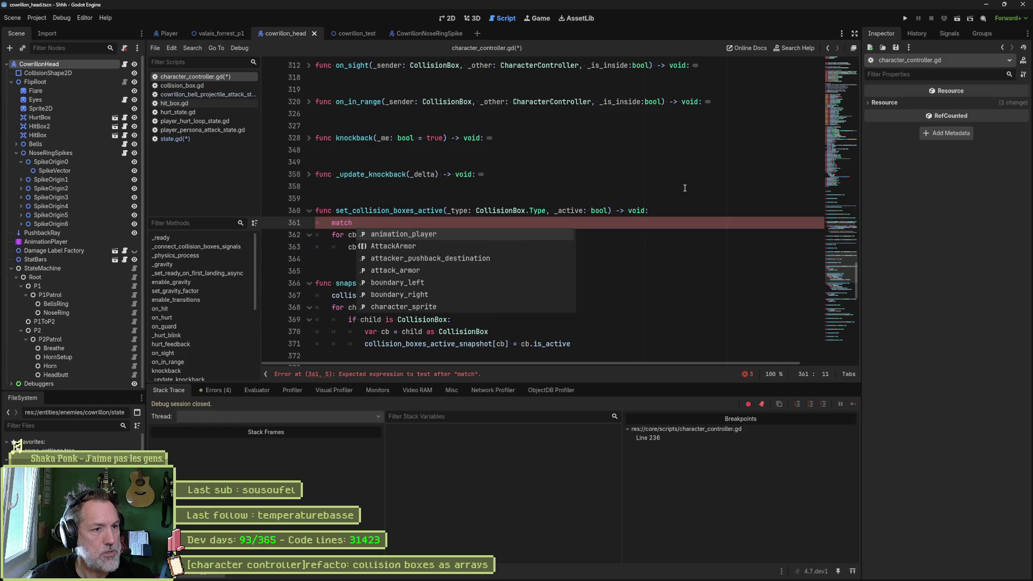
type("_type:")
key("Return")
type("Collisio")
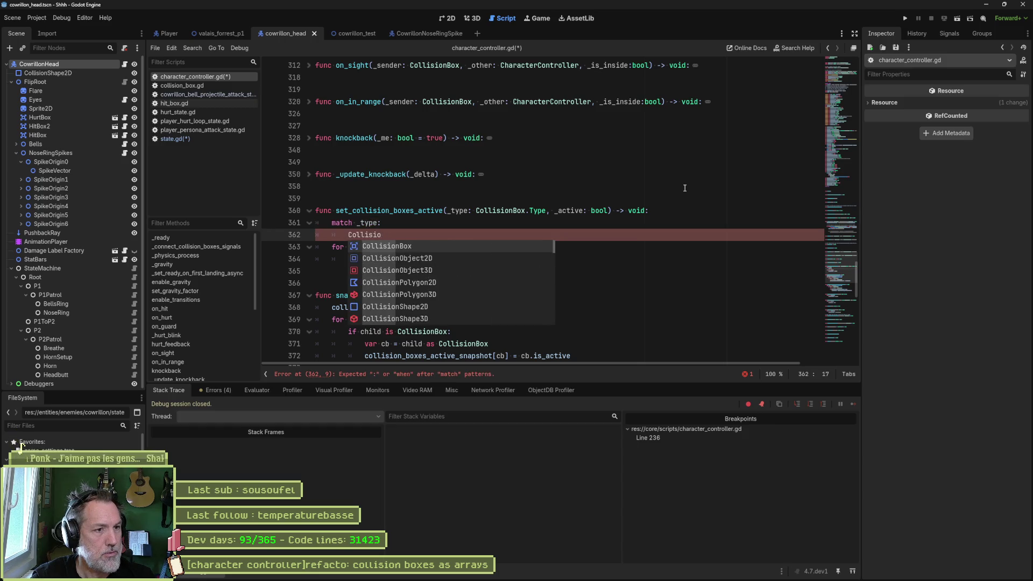
key("Return")
type(".Type.")
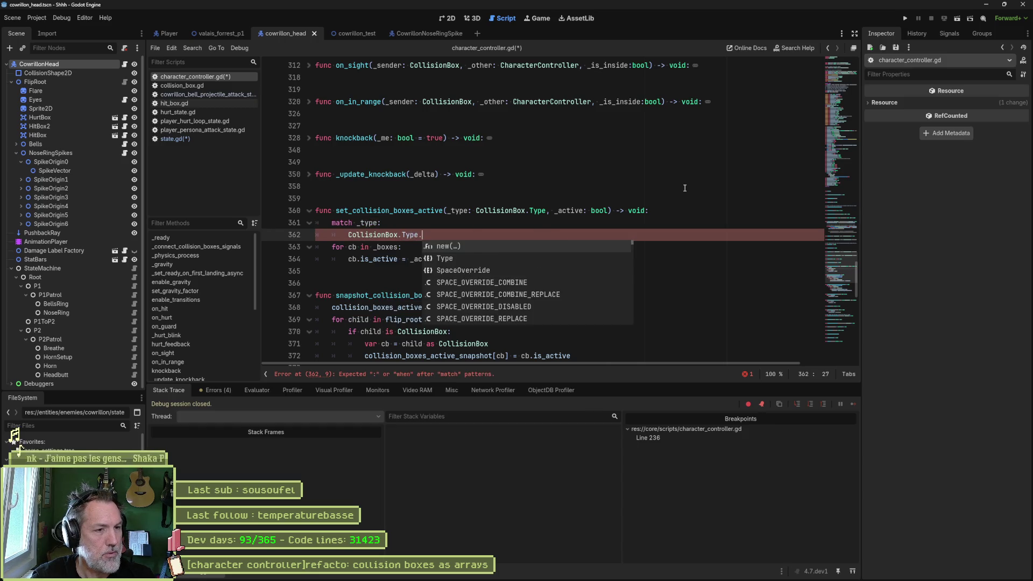
type("H")
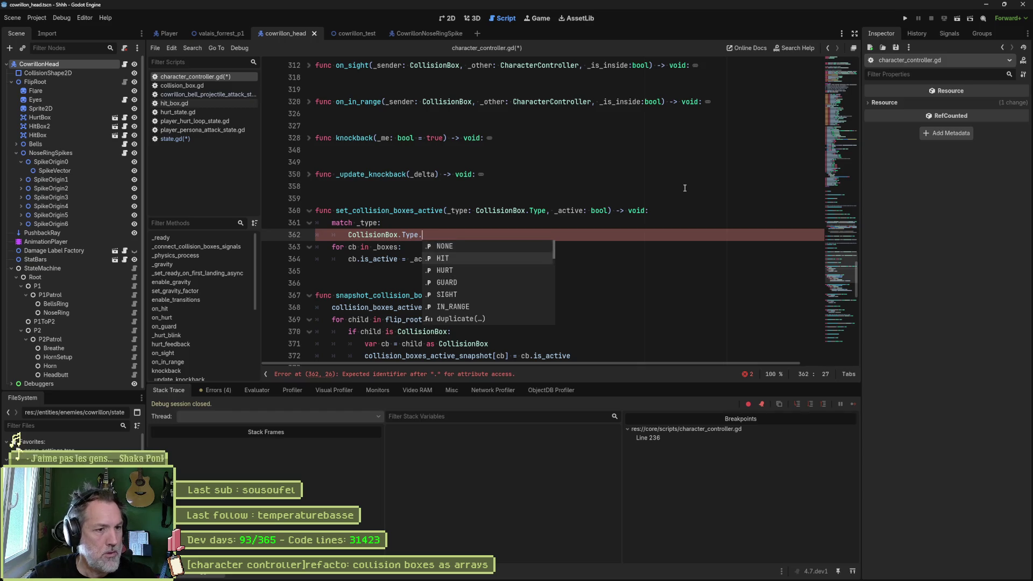
key("Return")
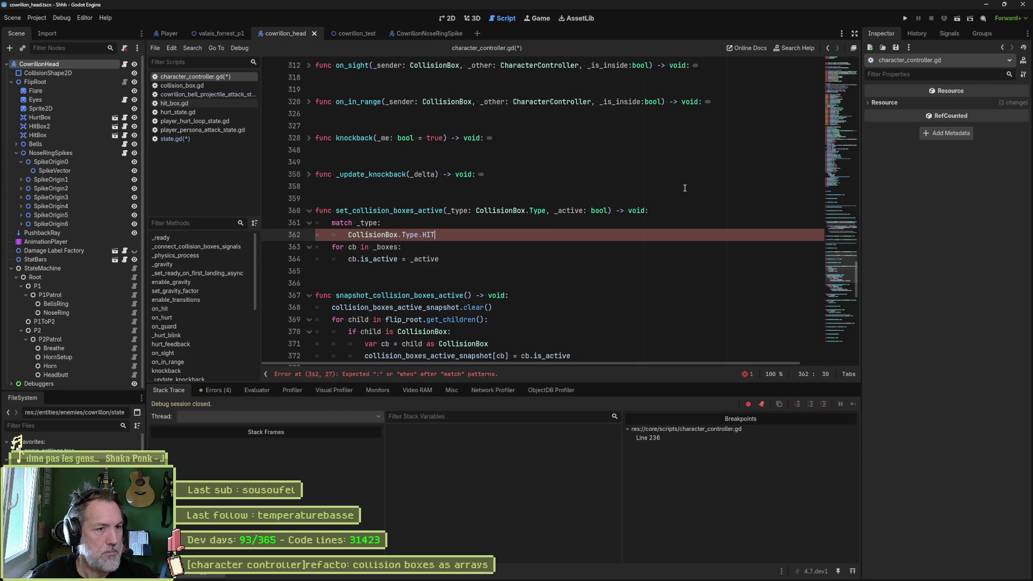
Indent the for loop under the HIT case and make it iterate hit_boxes instead of _boxes.
key("Down")
key("shift+Down")
key("shift+End")
key("Tab")
key("Left")
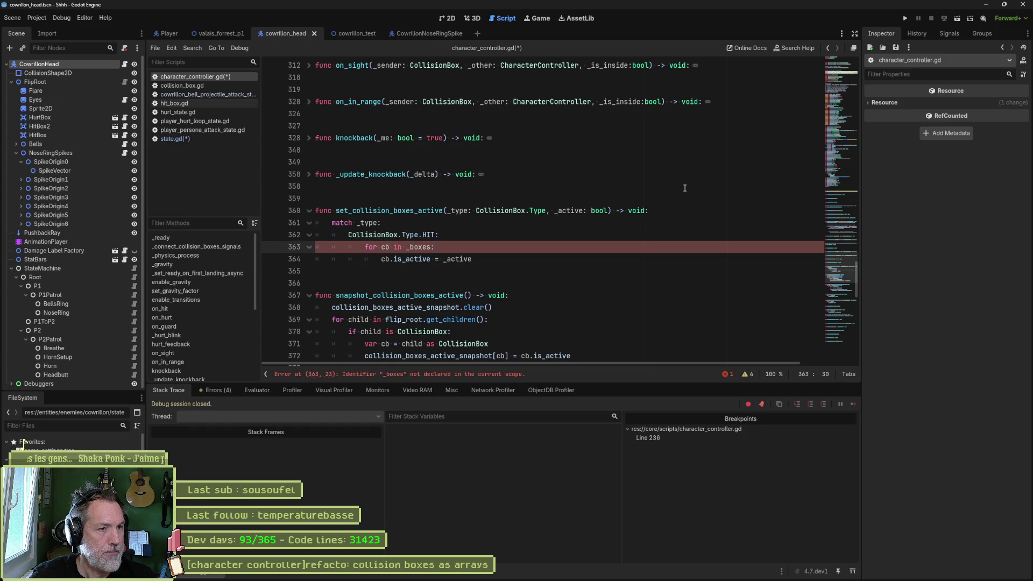
double_click(422, 247)
type("hit_boxes")
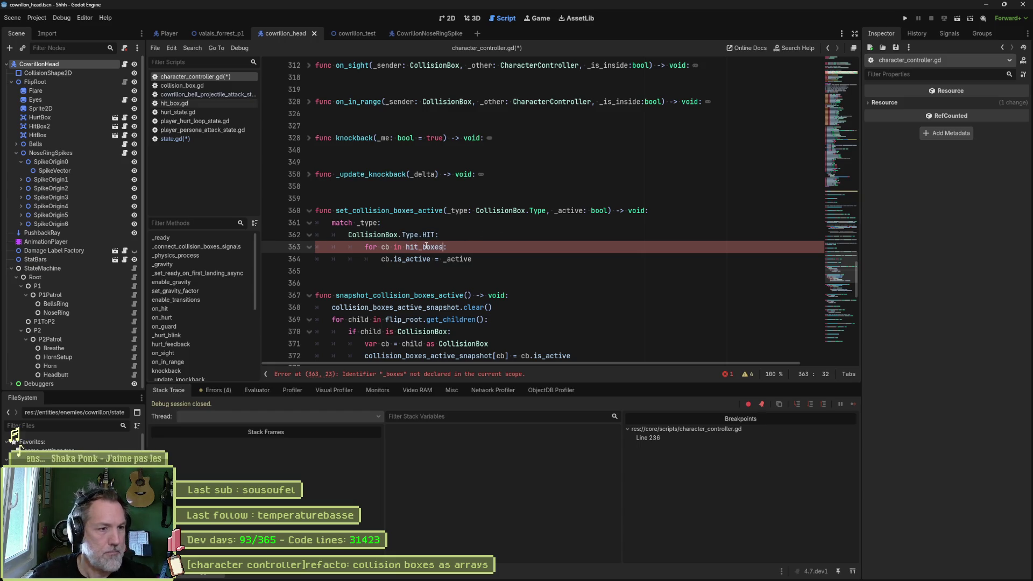
key("Escape")
key("Up")
key("Up")
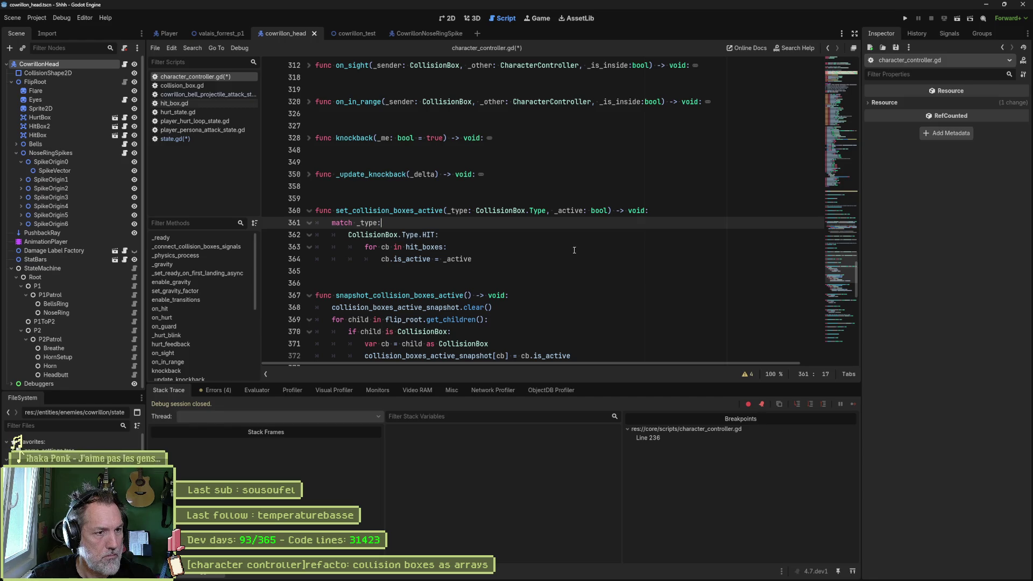
Duplicate the HIT case block several times below itself.
left_click_drag(479, 260, 492, 223)
key("ctrl+c")
left_click(492, 259)
key("ctrl+v")
key("ctrl+v")
key("ctrl+v")
key("ctrl+v")
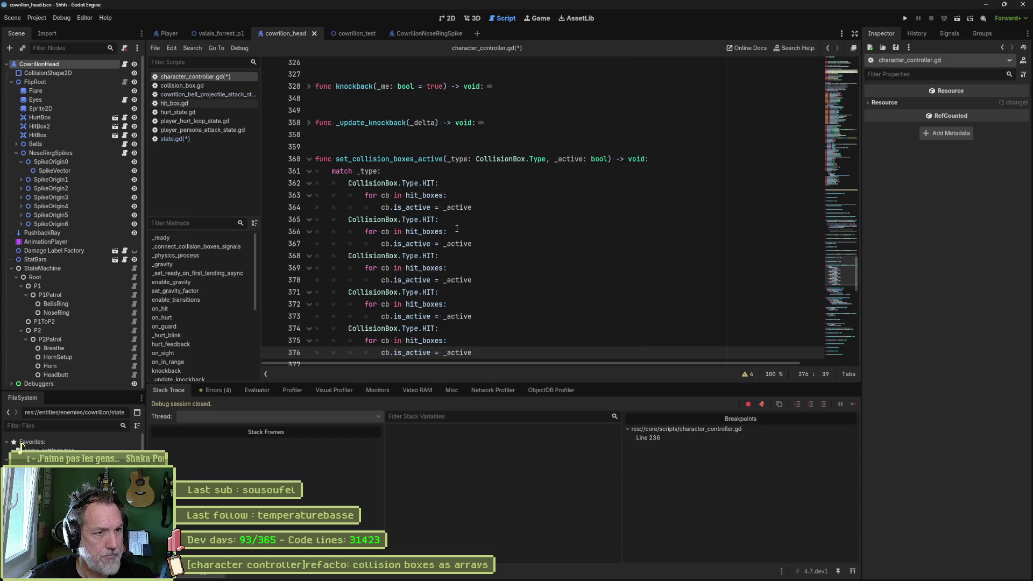
Turn the second copy into a CollisionBox.Type.HURT case looping over hurt_boxes.
double_click(433, 220)
type("HURT")
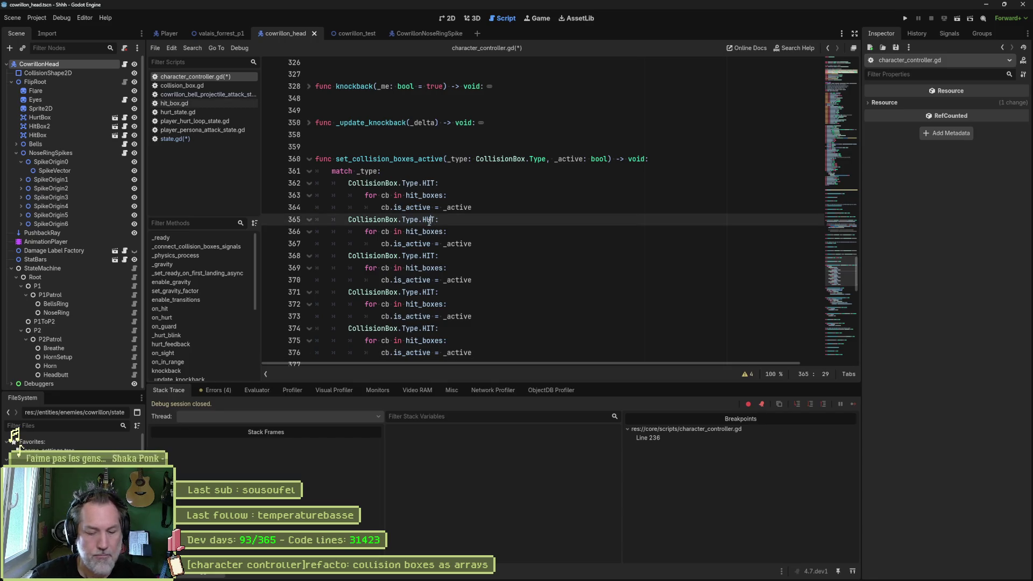
left_click(415, 208)
left_click(414, 226)
key("BackSpace")
key("BackSpace")
type("hur")
left_click(401, 221)
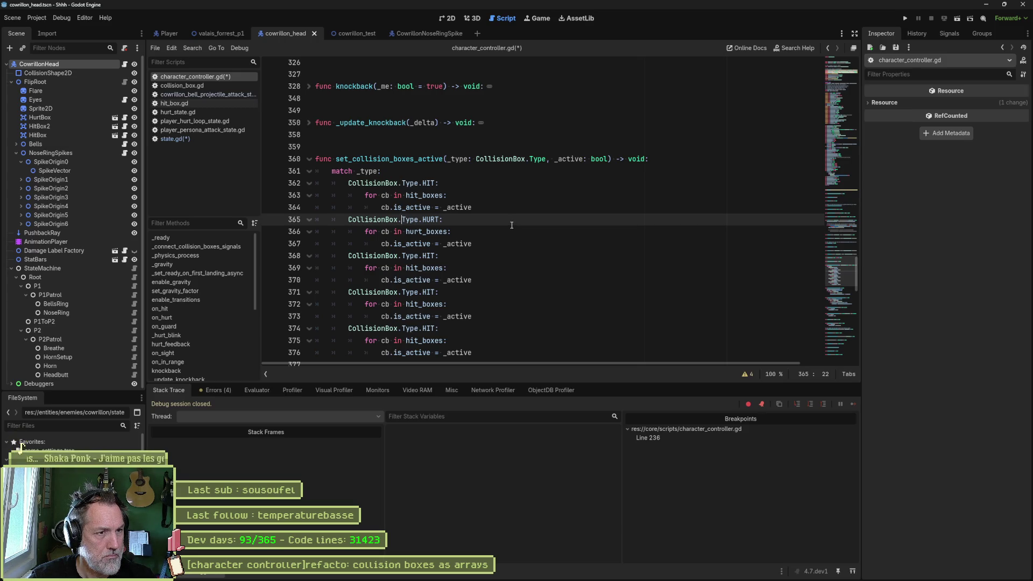
Add a new line under the HIT case and begin typing _set_collision_bo.
left_click(444, 171)
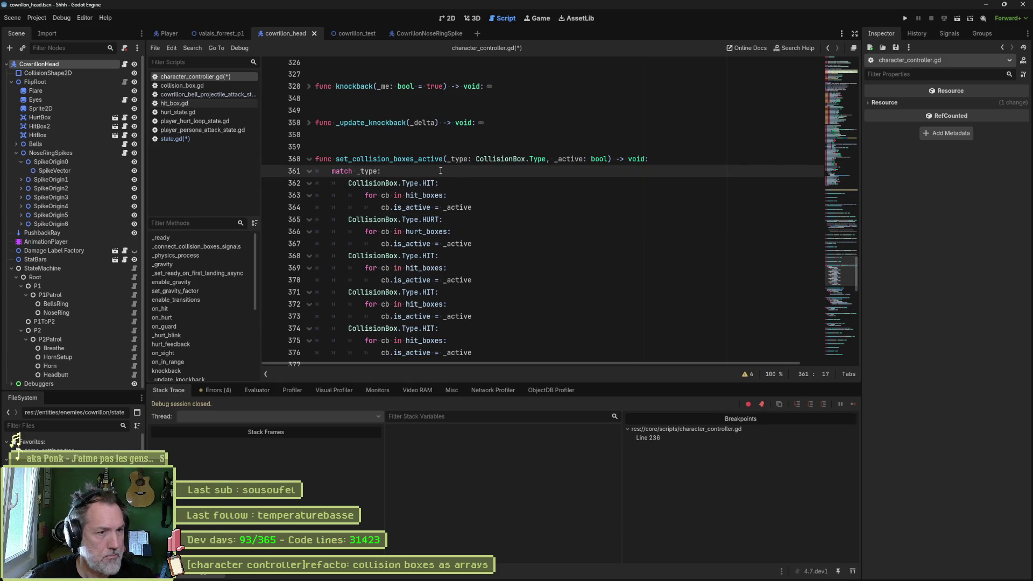
left_click(473, 183)
key("Return")
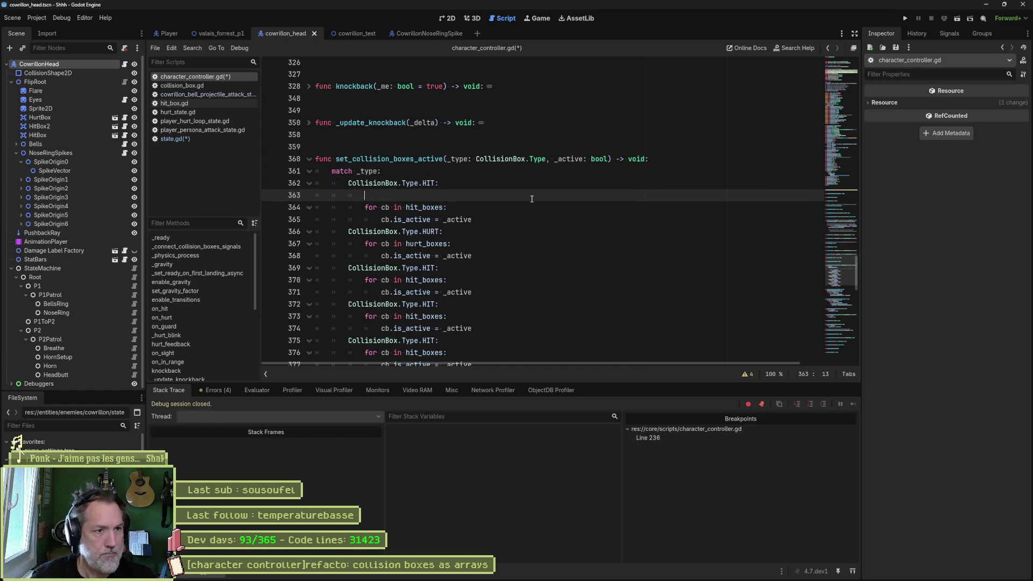
type("_set_co")
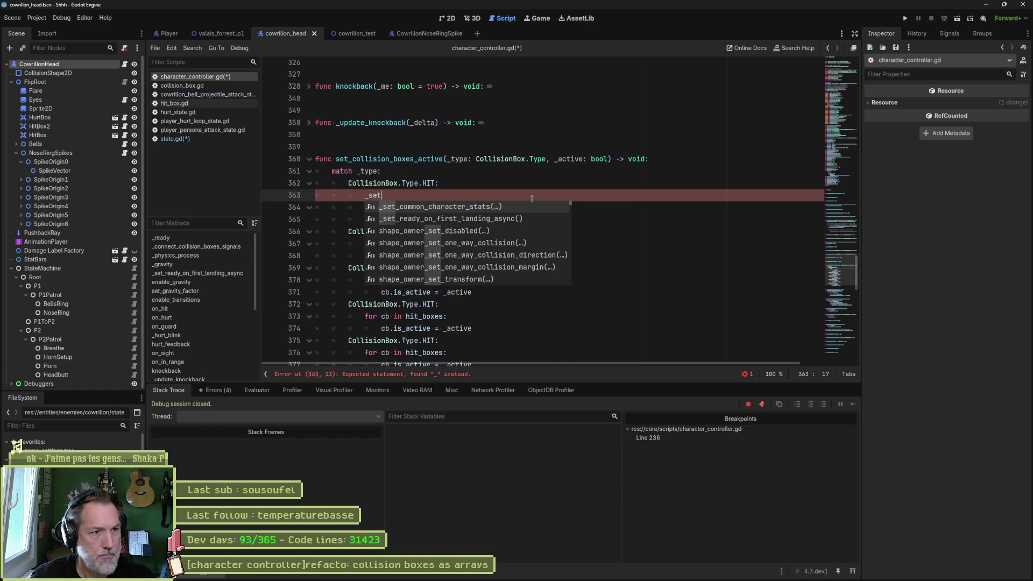
type("llision")
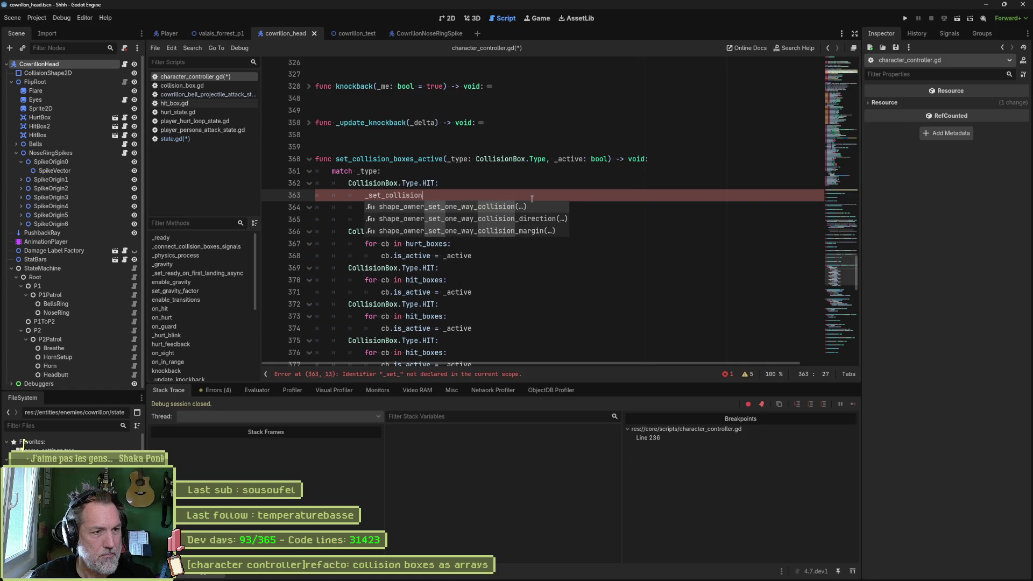
key("ctrl+BackSpace")
type("_set_")
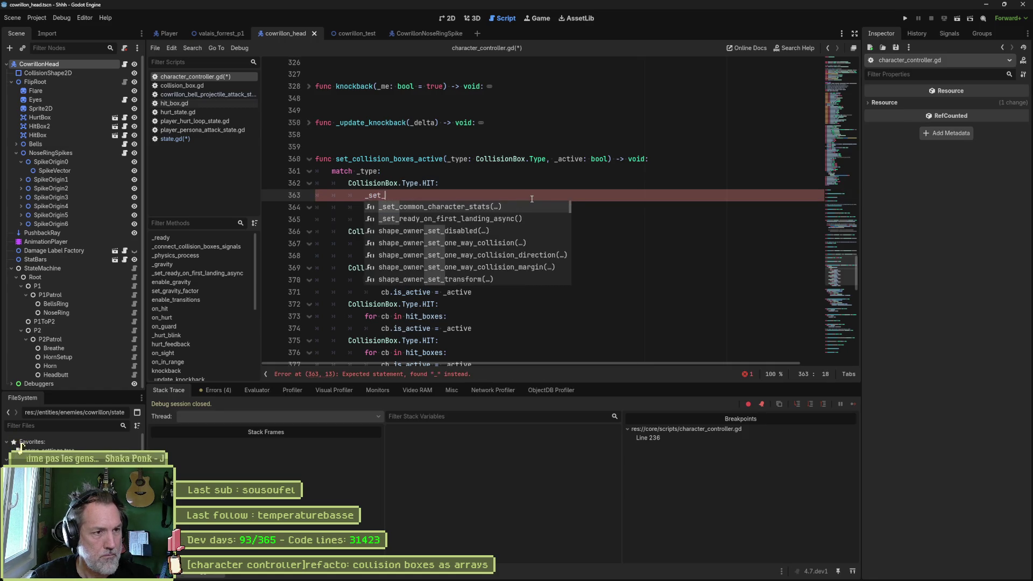
type("collision_bo")
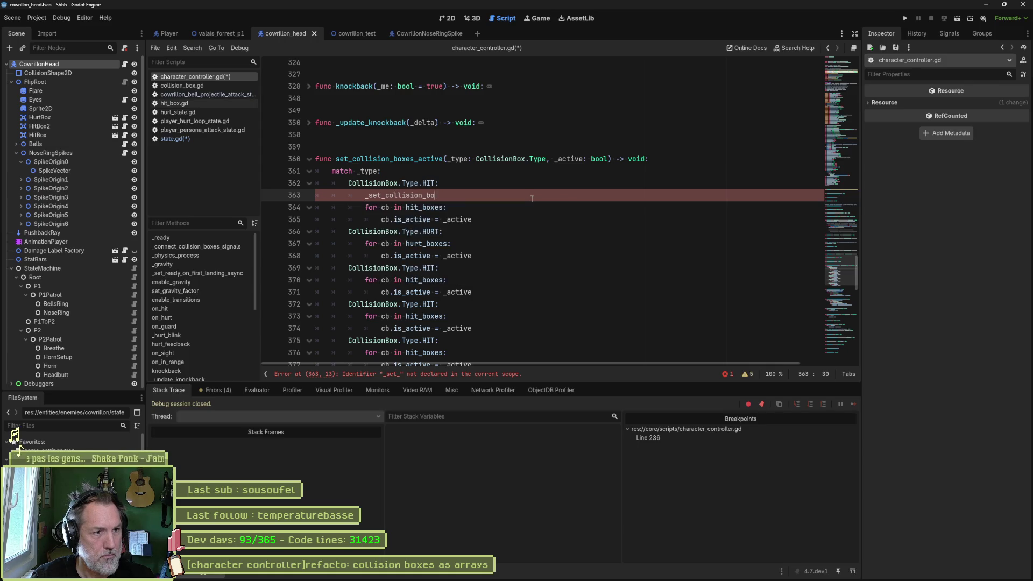